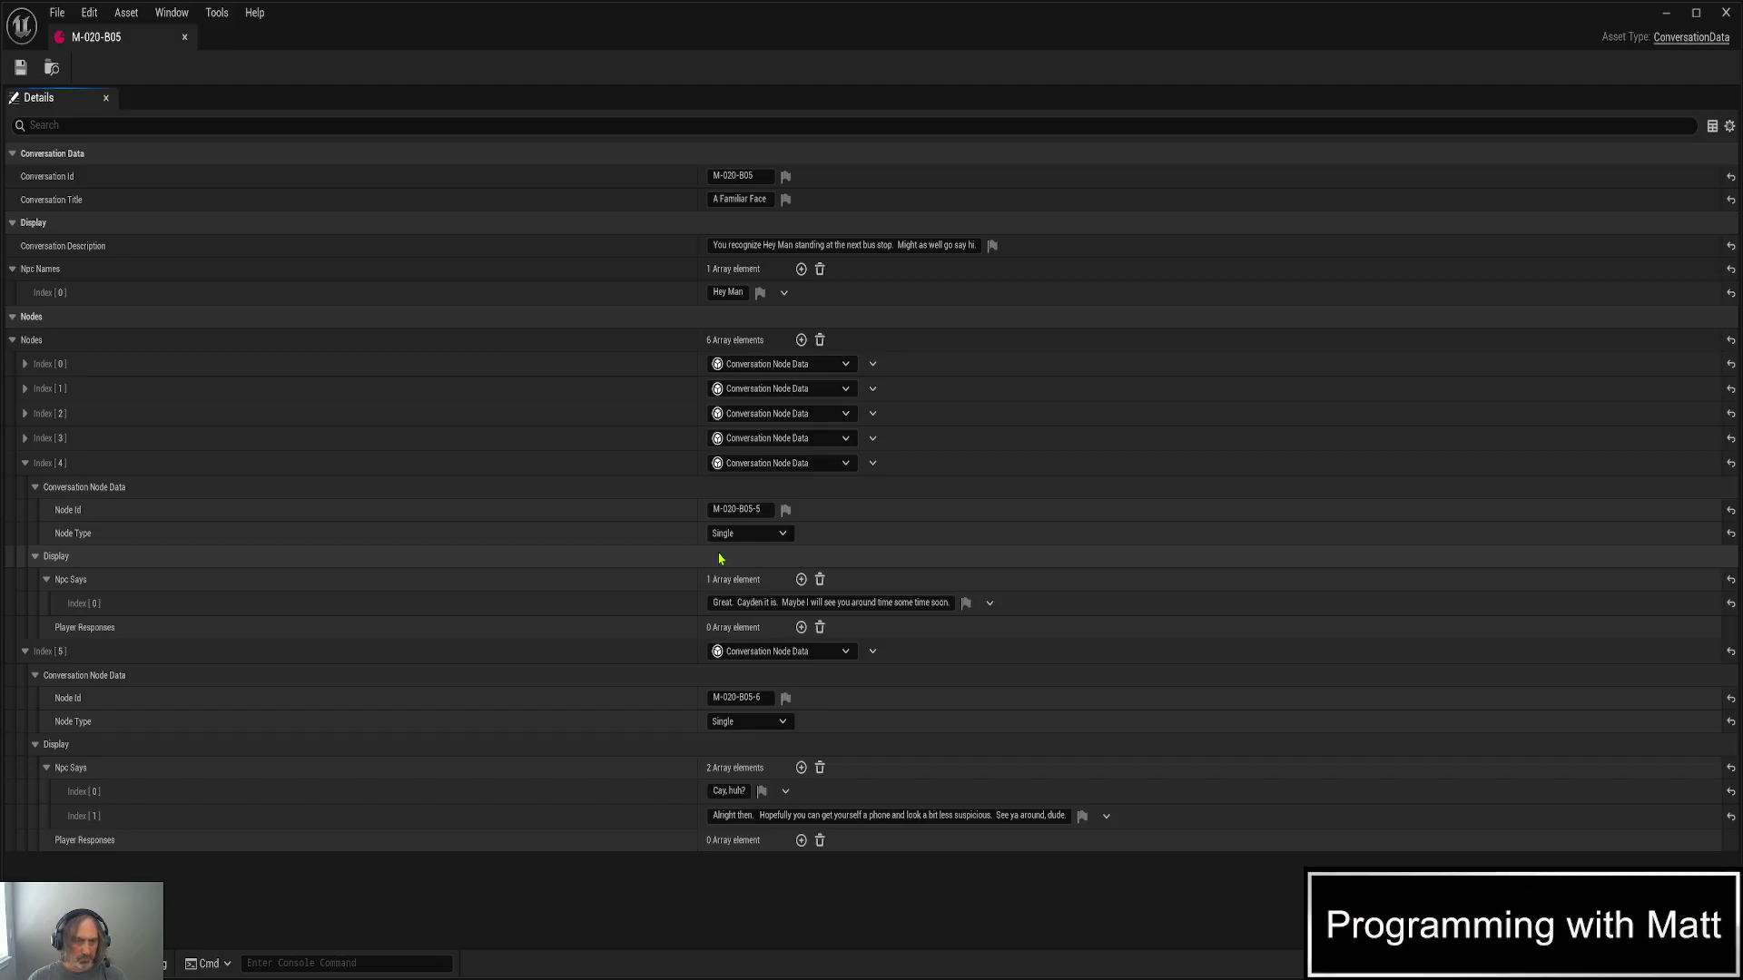
- Expand node Index [3] > Display > Player Responses and reveal both response entries in M-020-B05
click(25, 439)
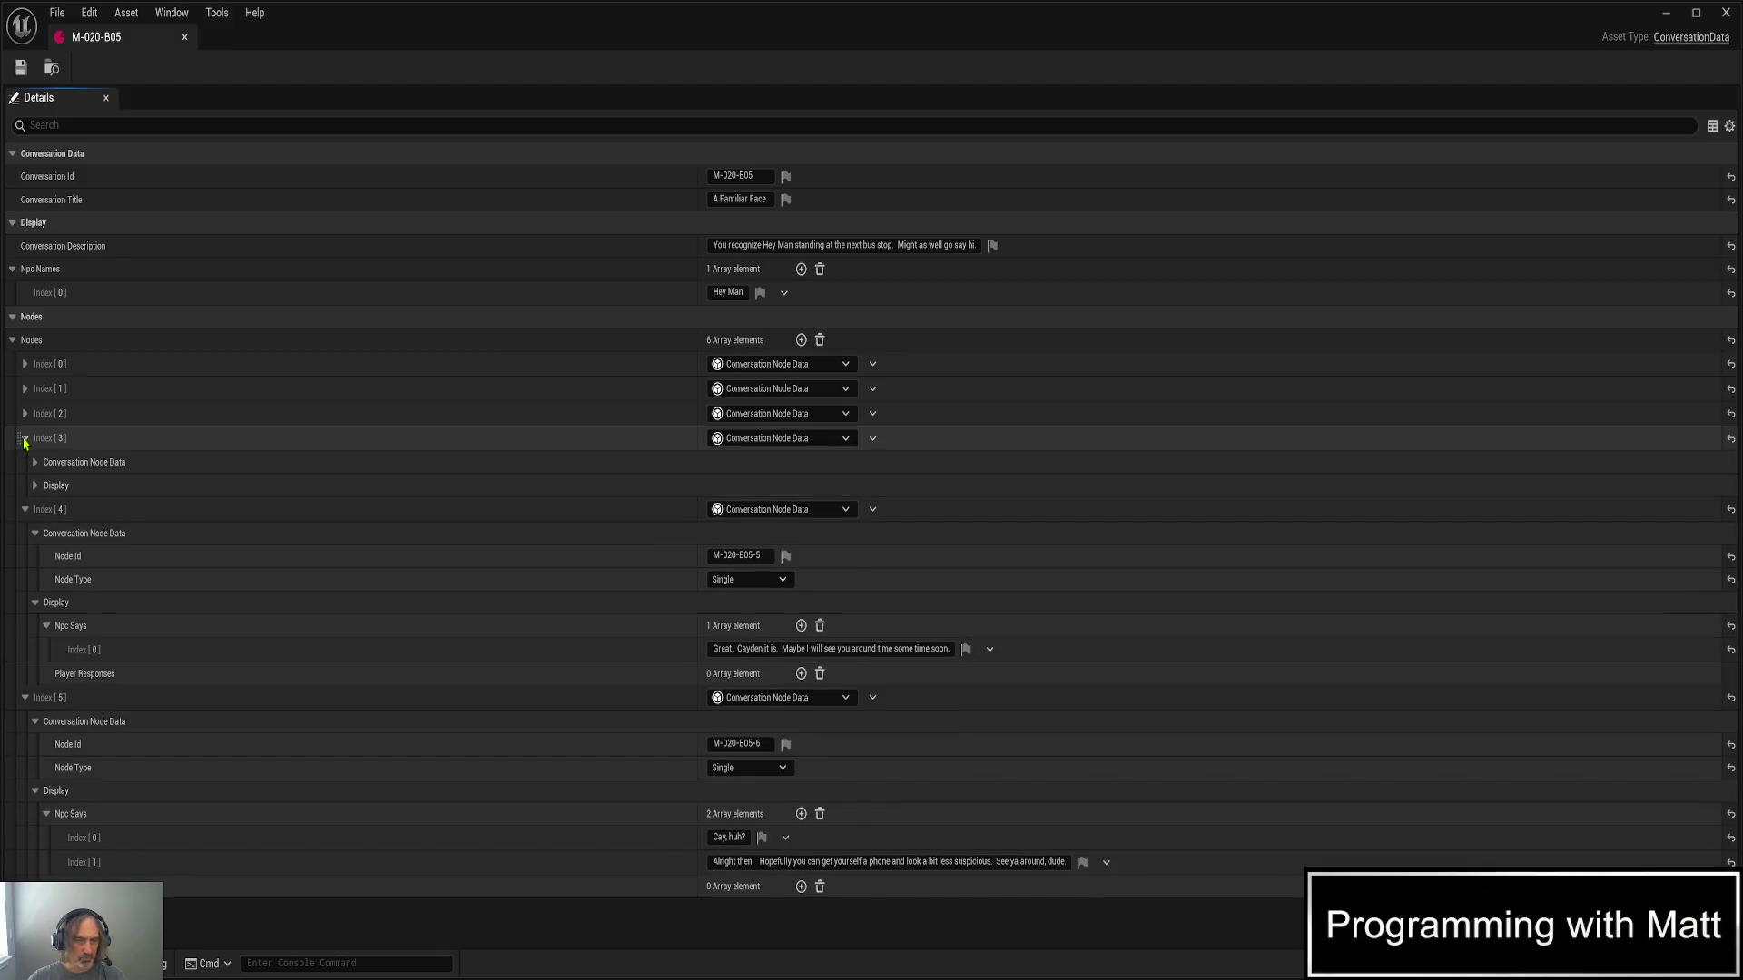
click(34, 487)
click(46, 532)
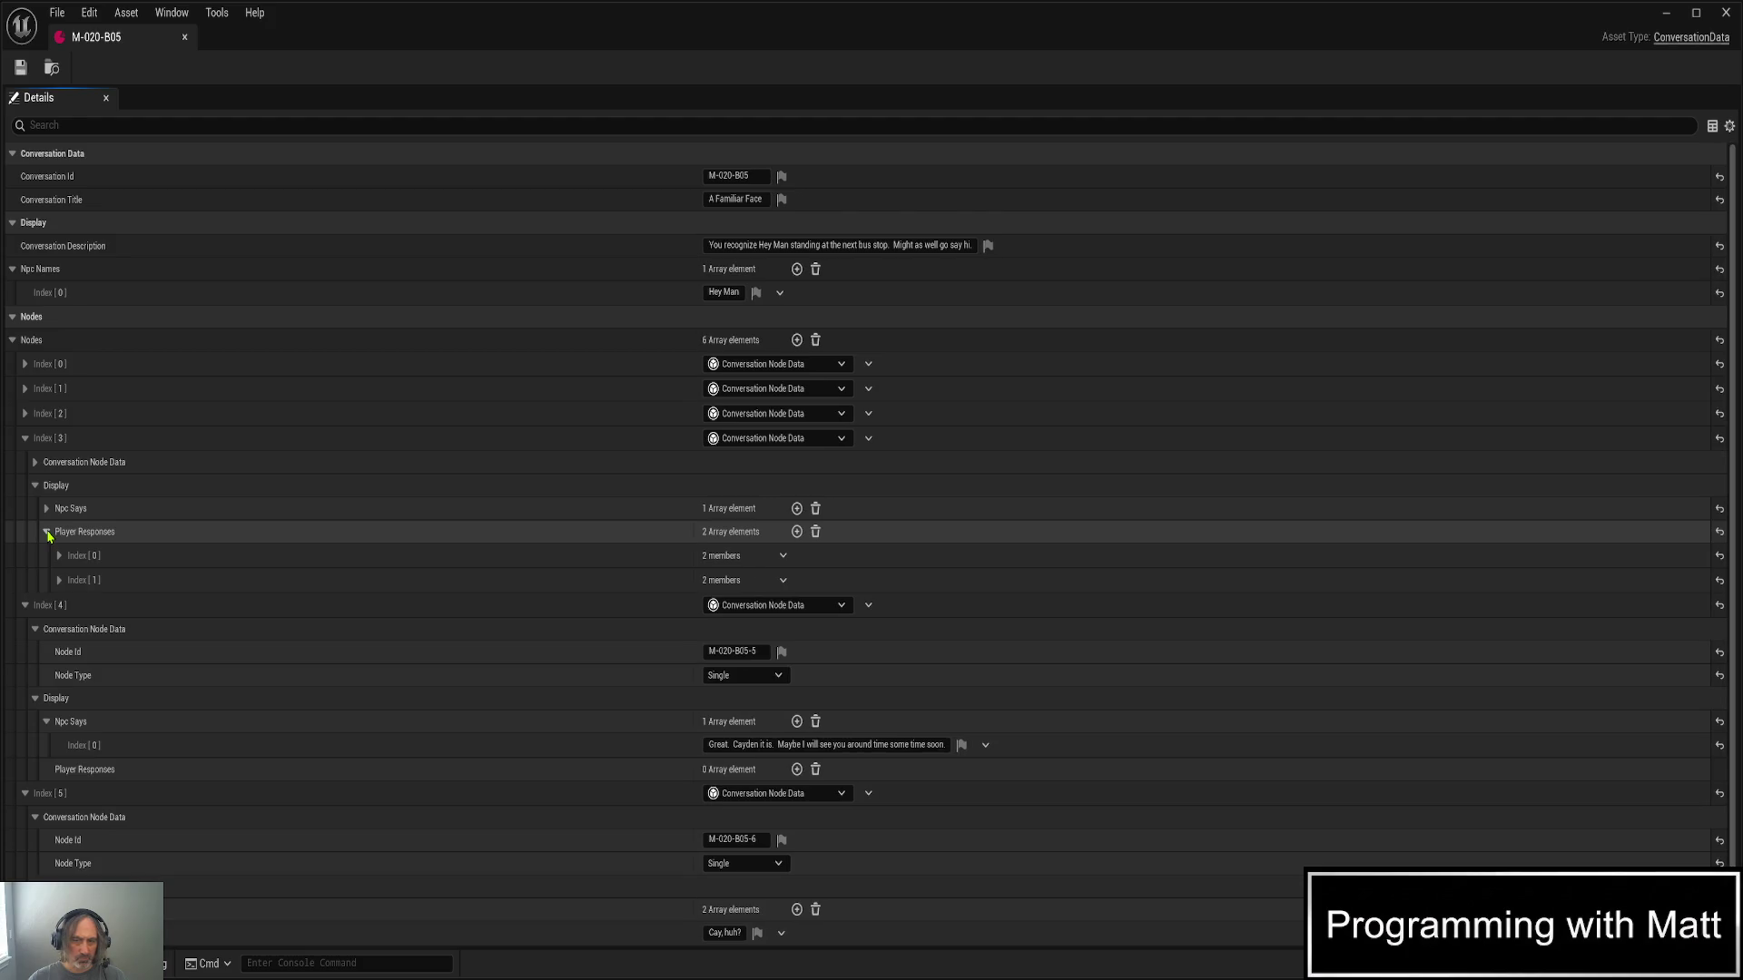
click(59, 556)
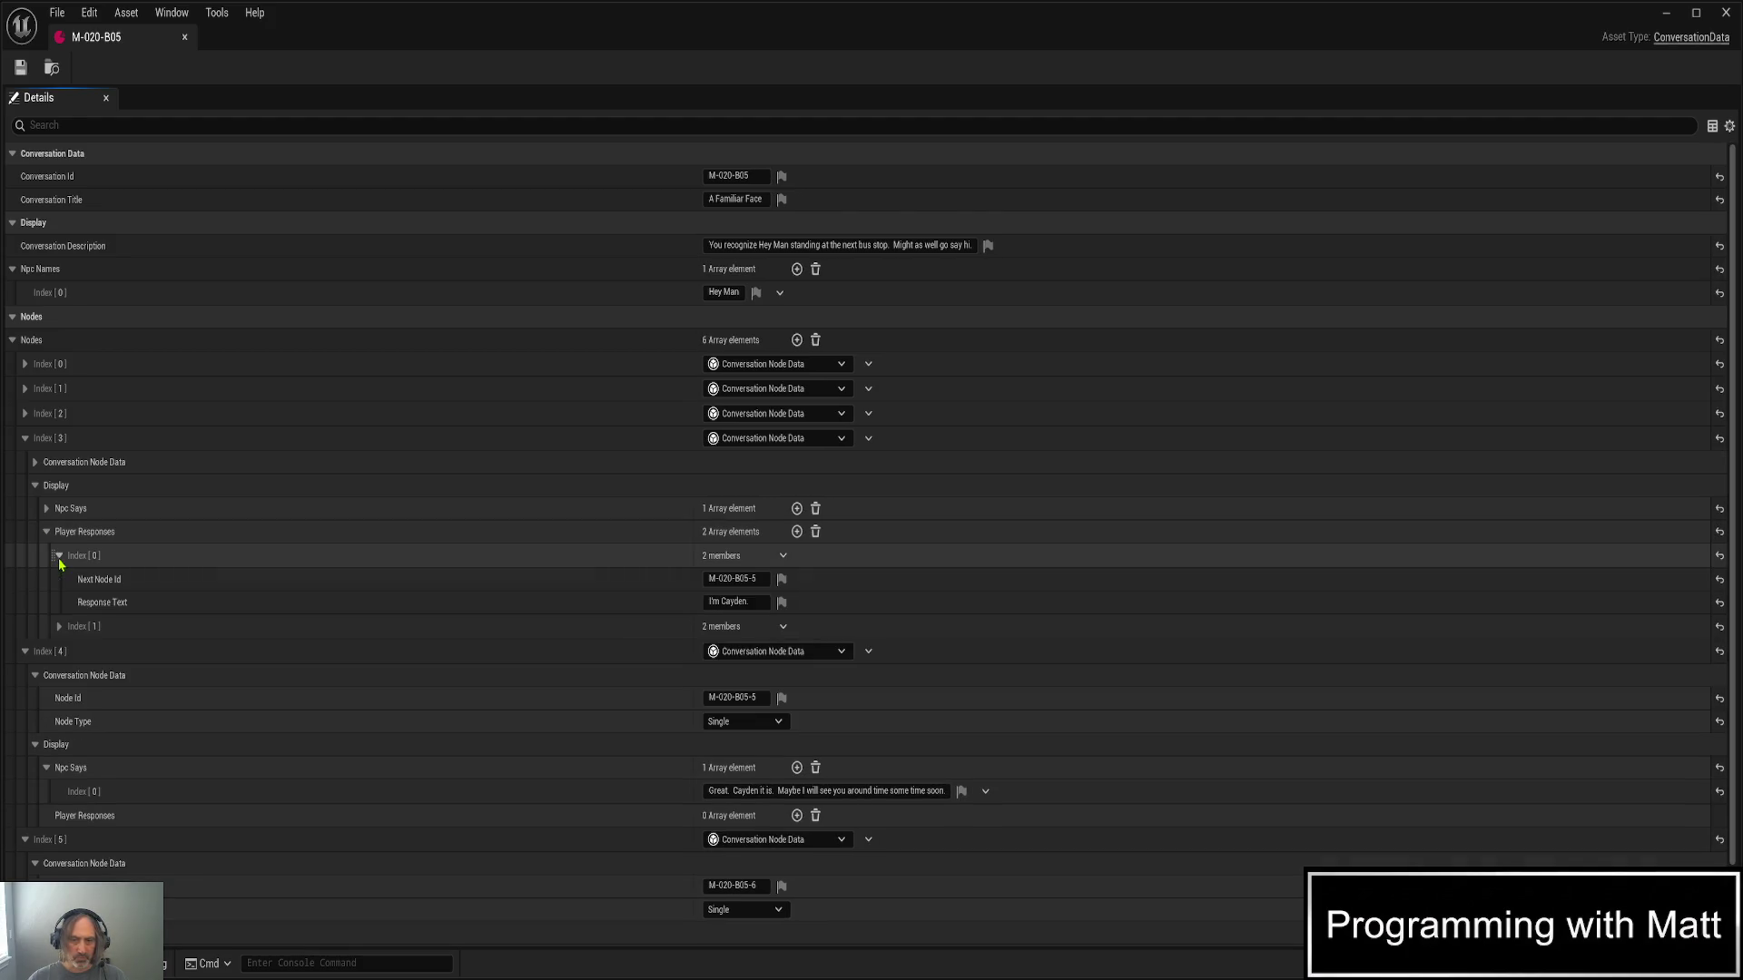
click(60, 627)
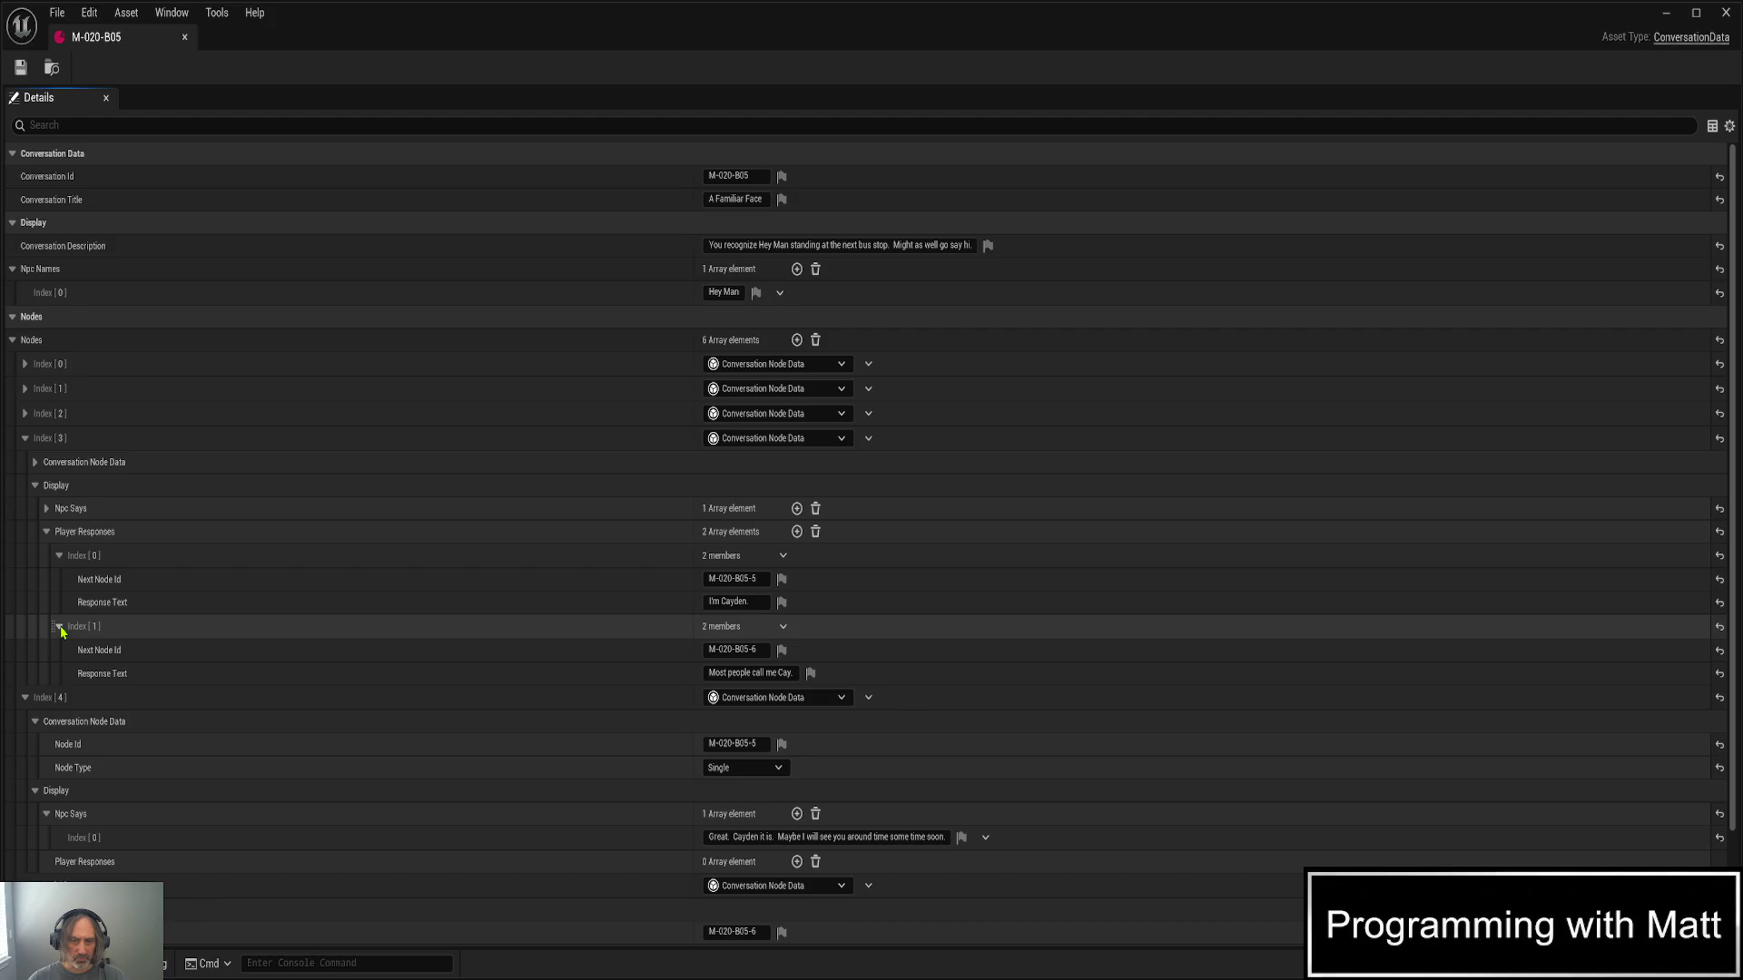
scroll(1079, 555, down, 3)
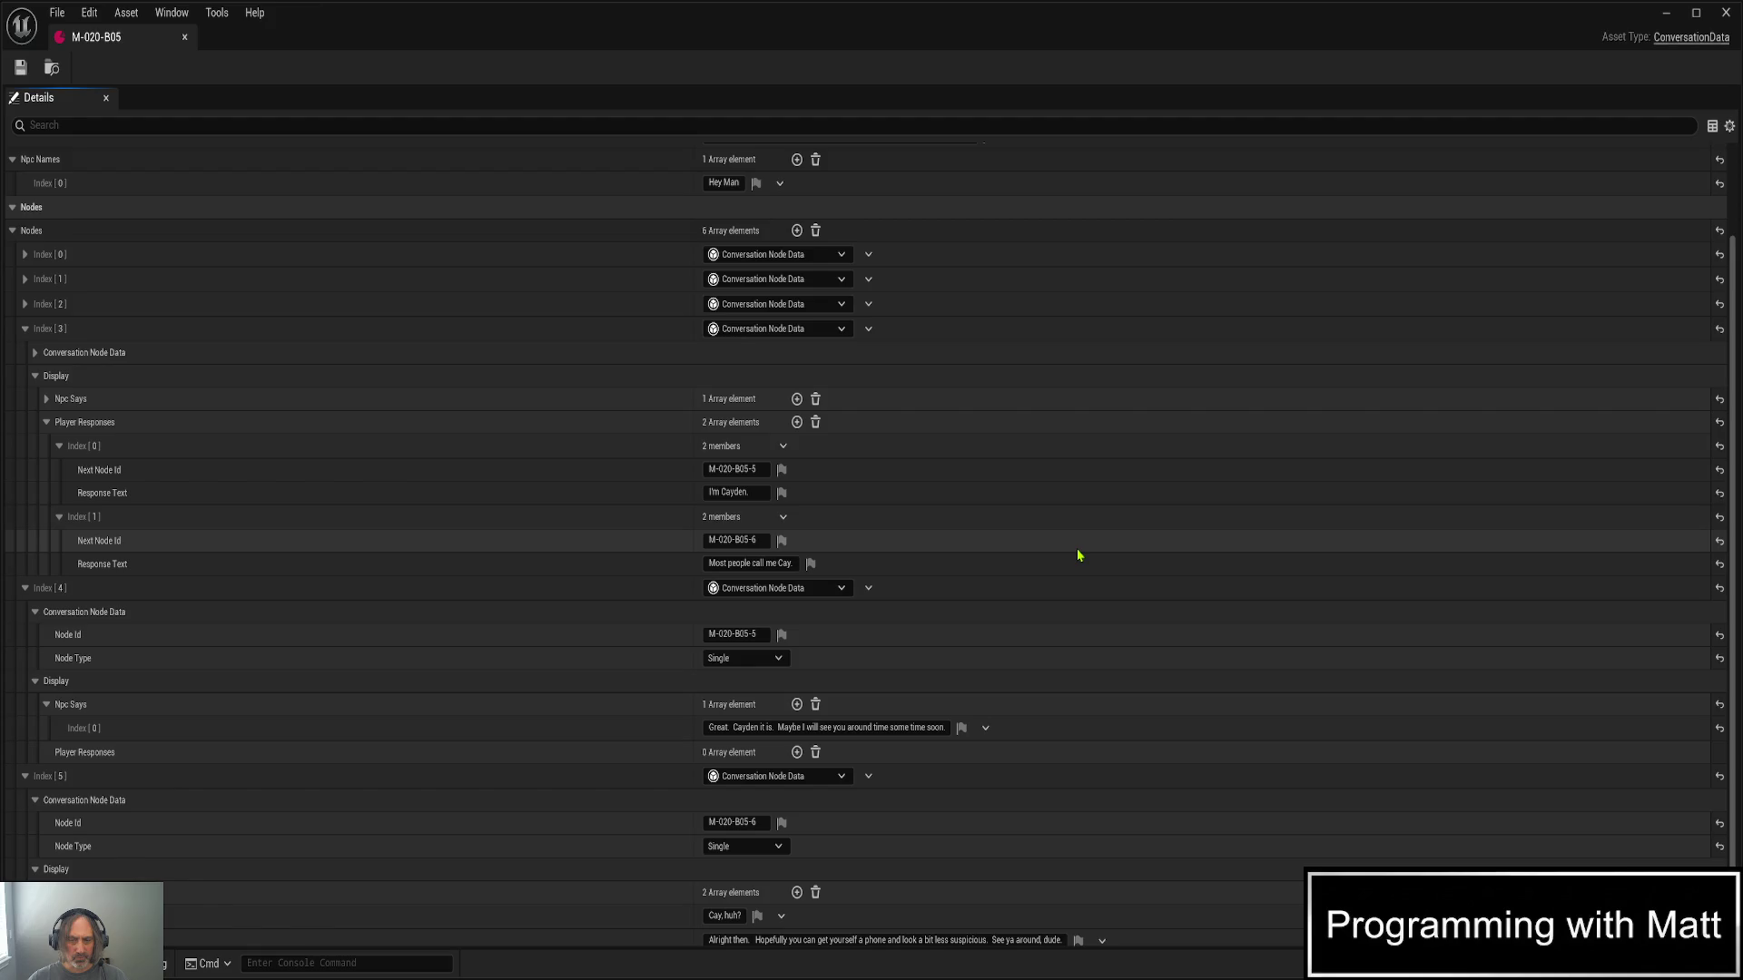
scroll(1079, 555, down, 1)
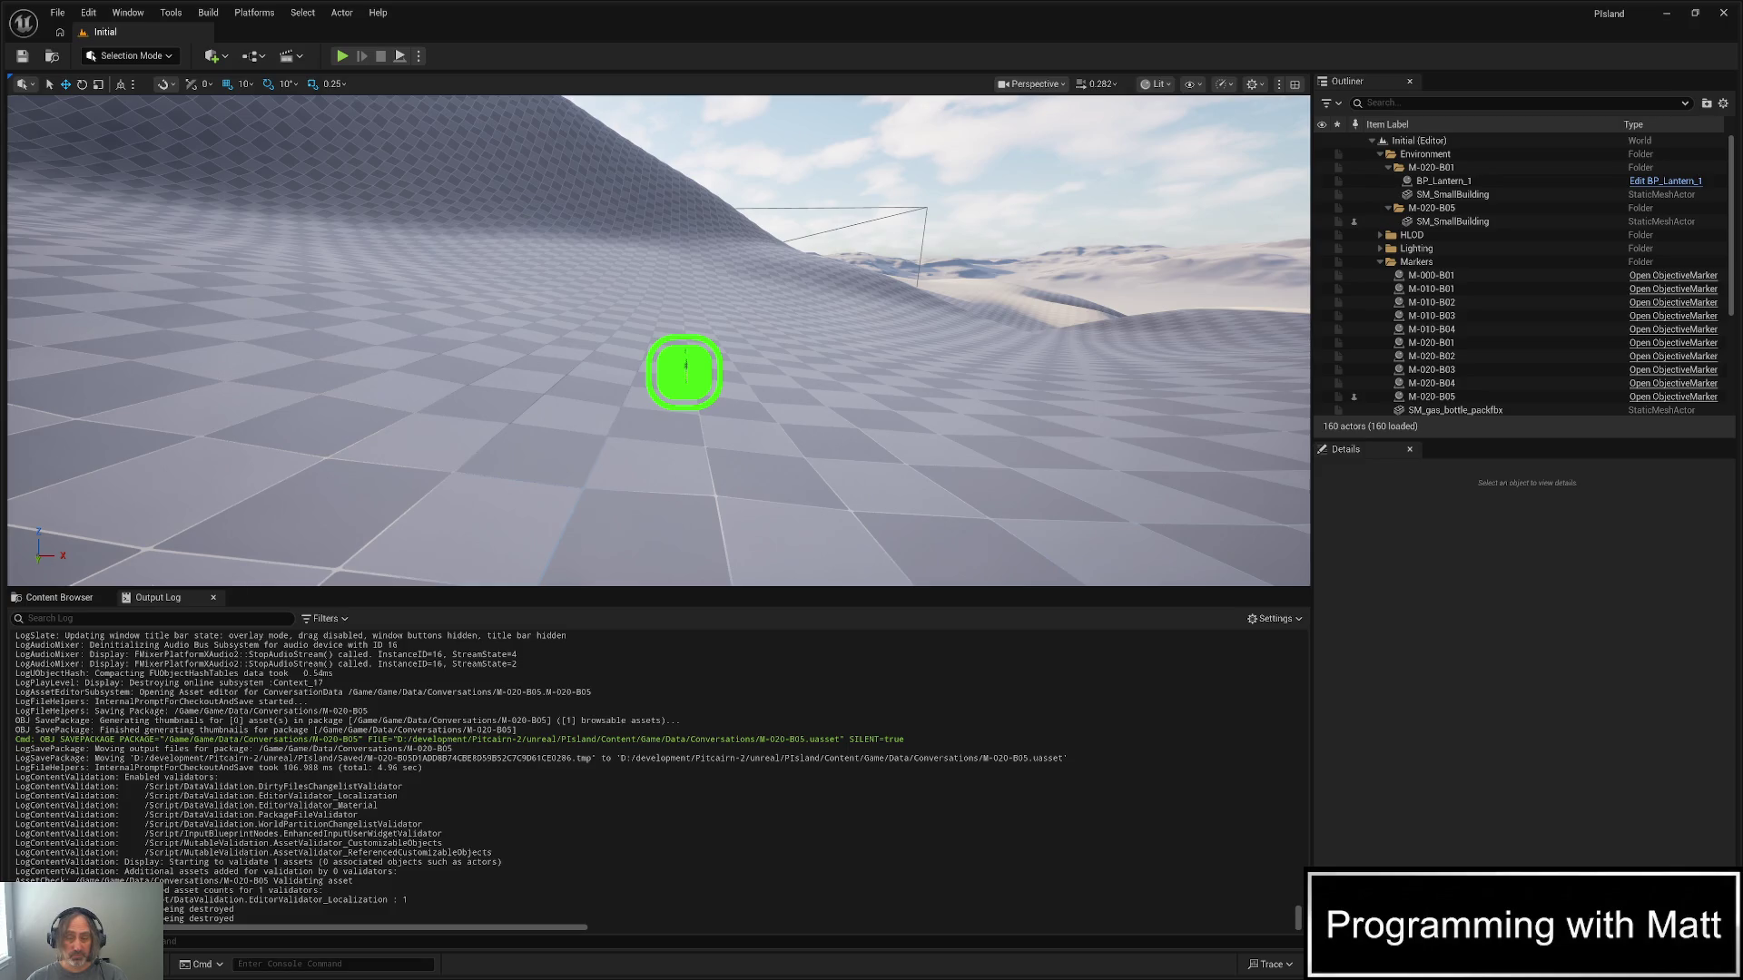
- Select the green M-020-B05 marker and focus the view on it from above
drag(686, 363, 984, 412)
key(Escape)
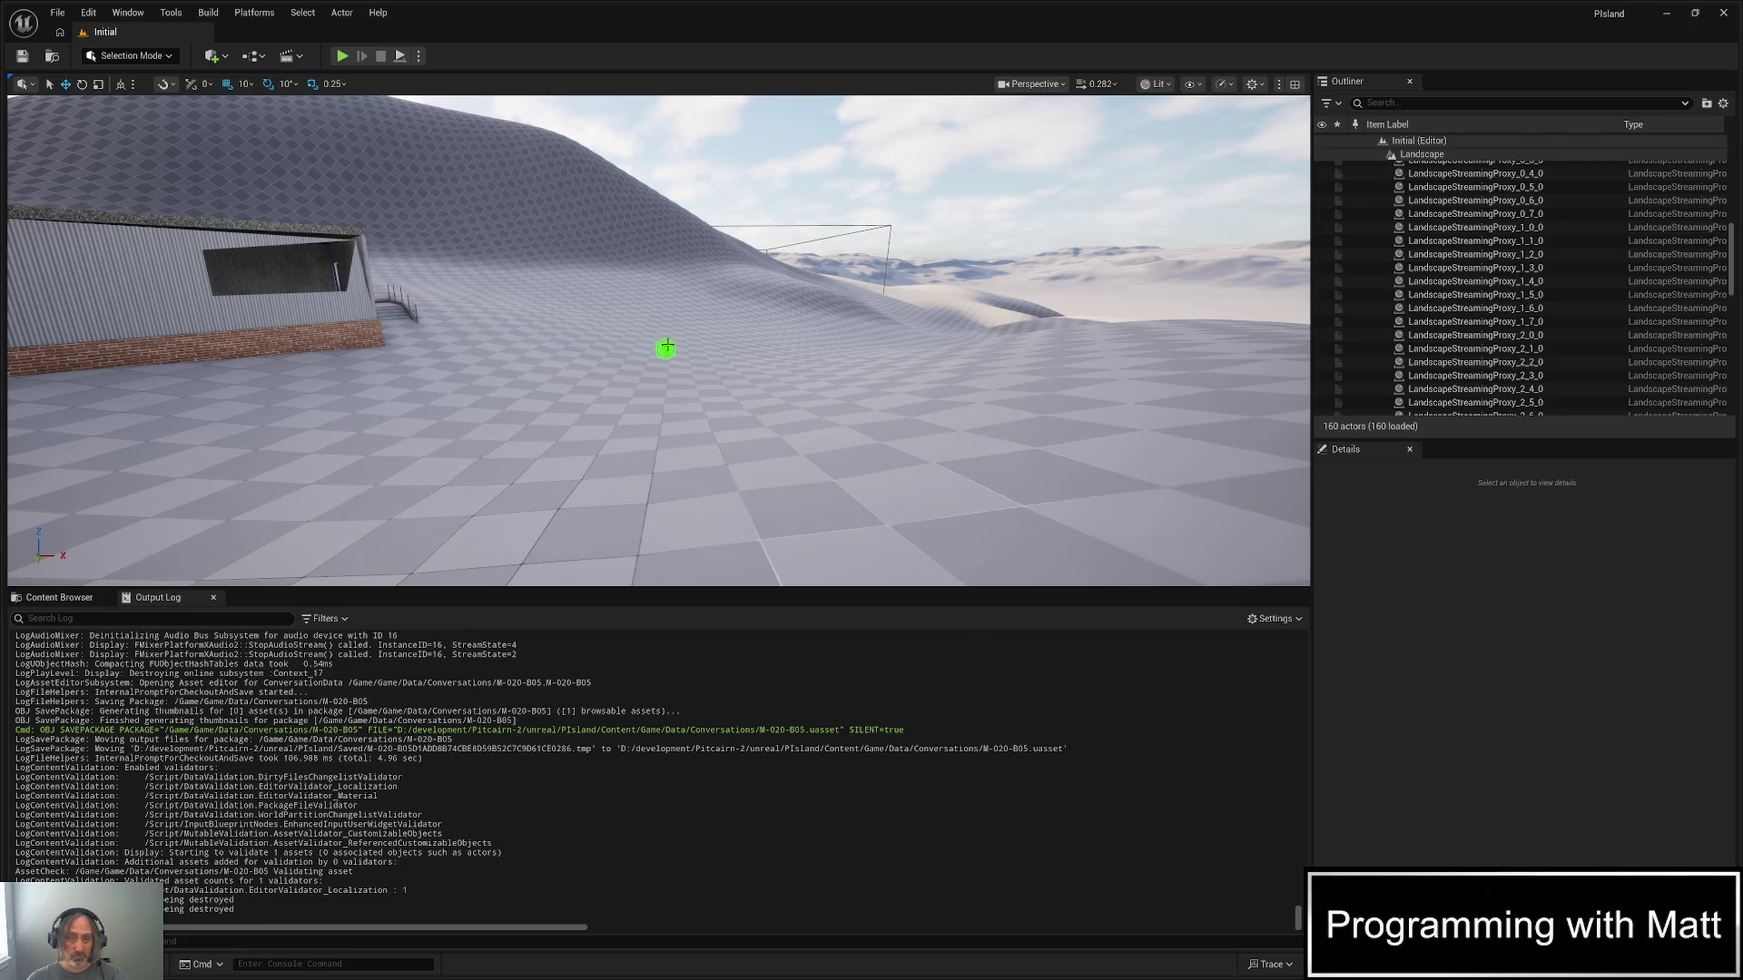
click(665, 348)
key(f)
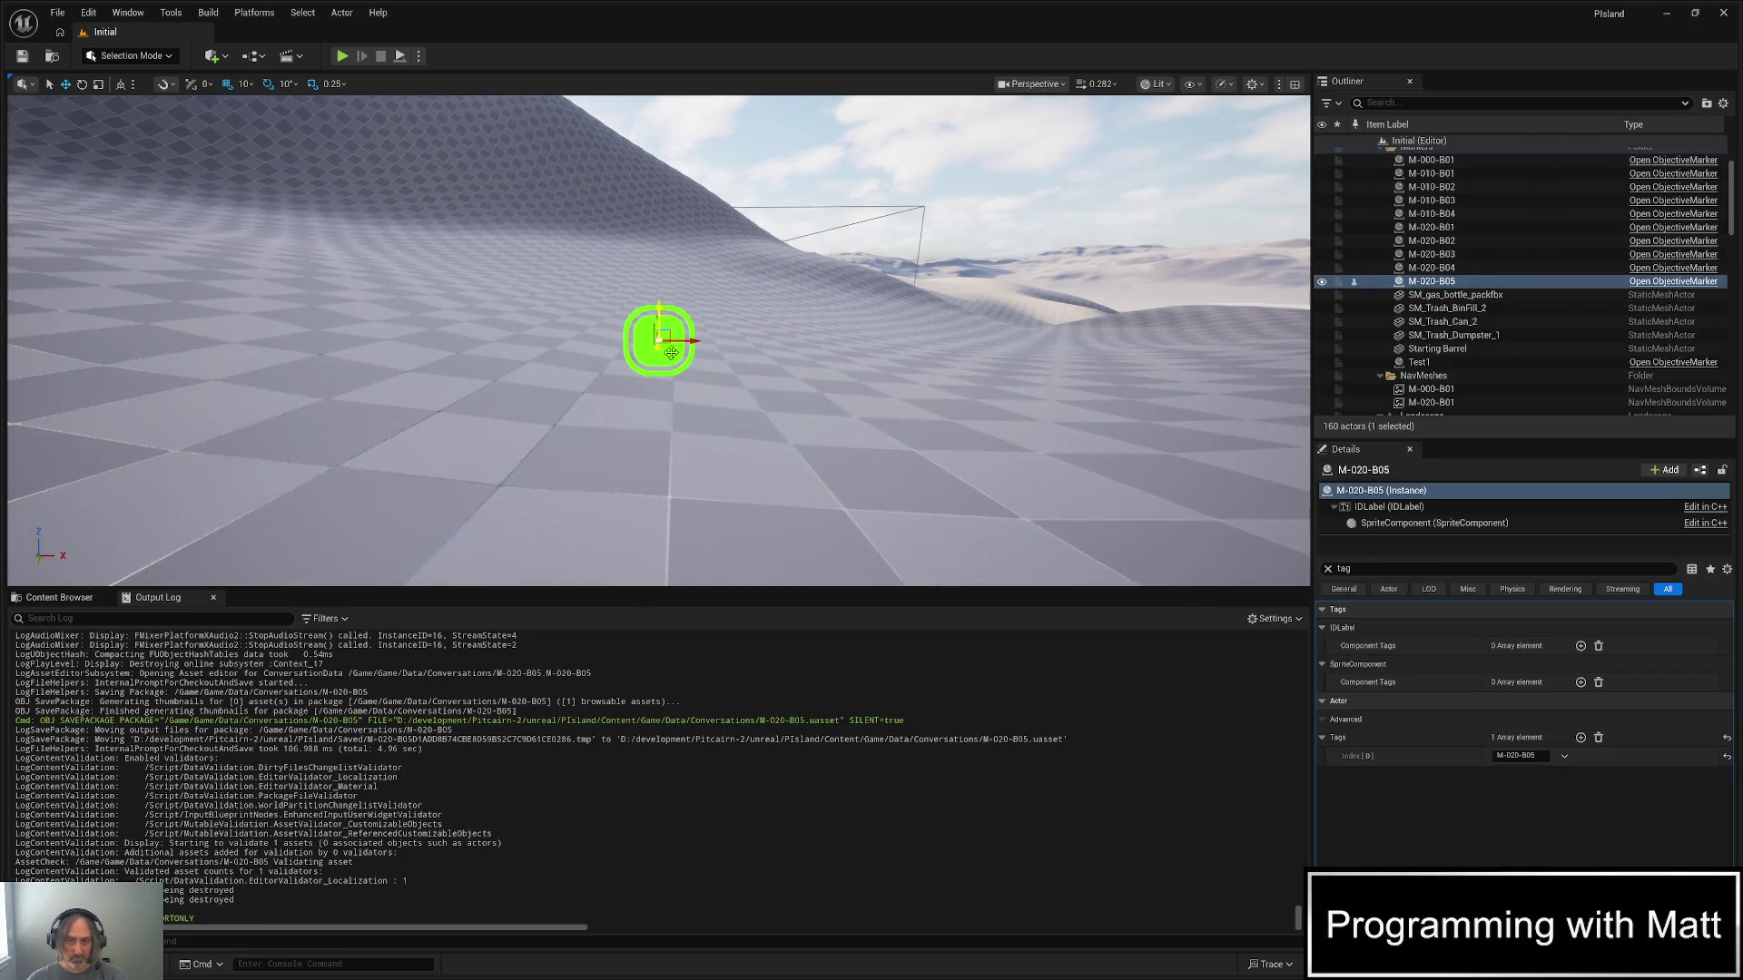
drag(671, 353, 671, 394)
- Select marker M-020-B04 and move it down the slope in front of the hill and bunker
click(1423, 269)
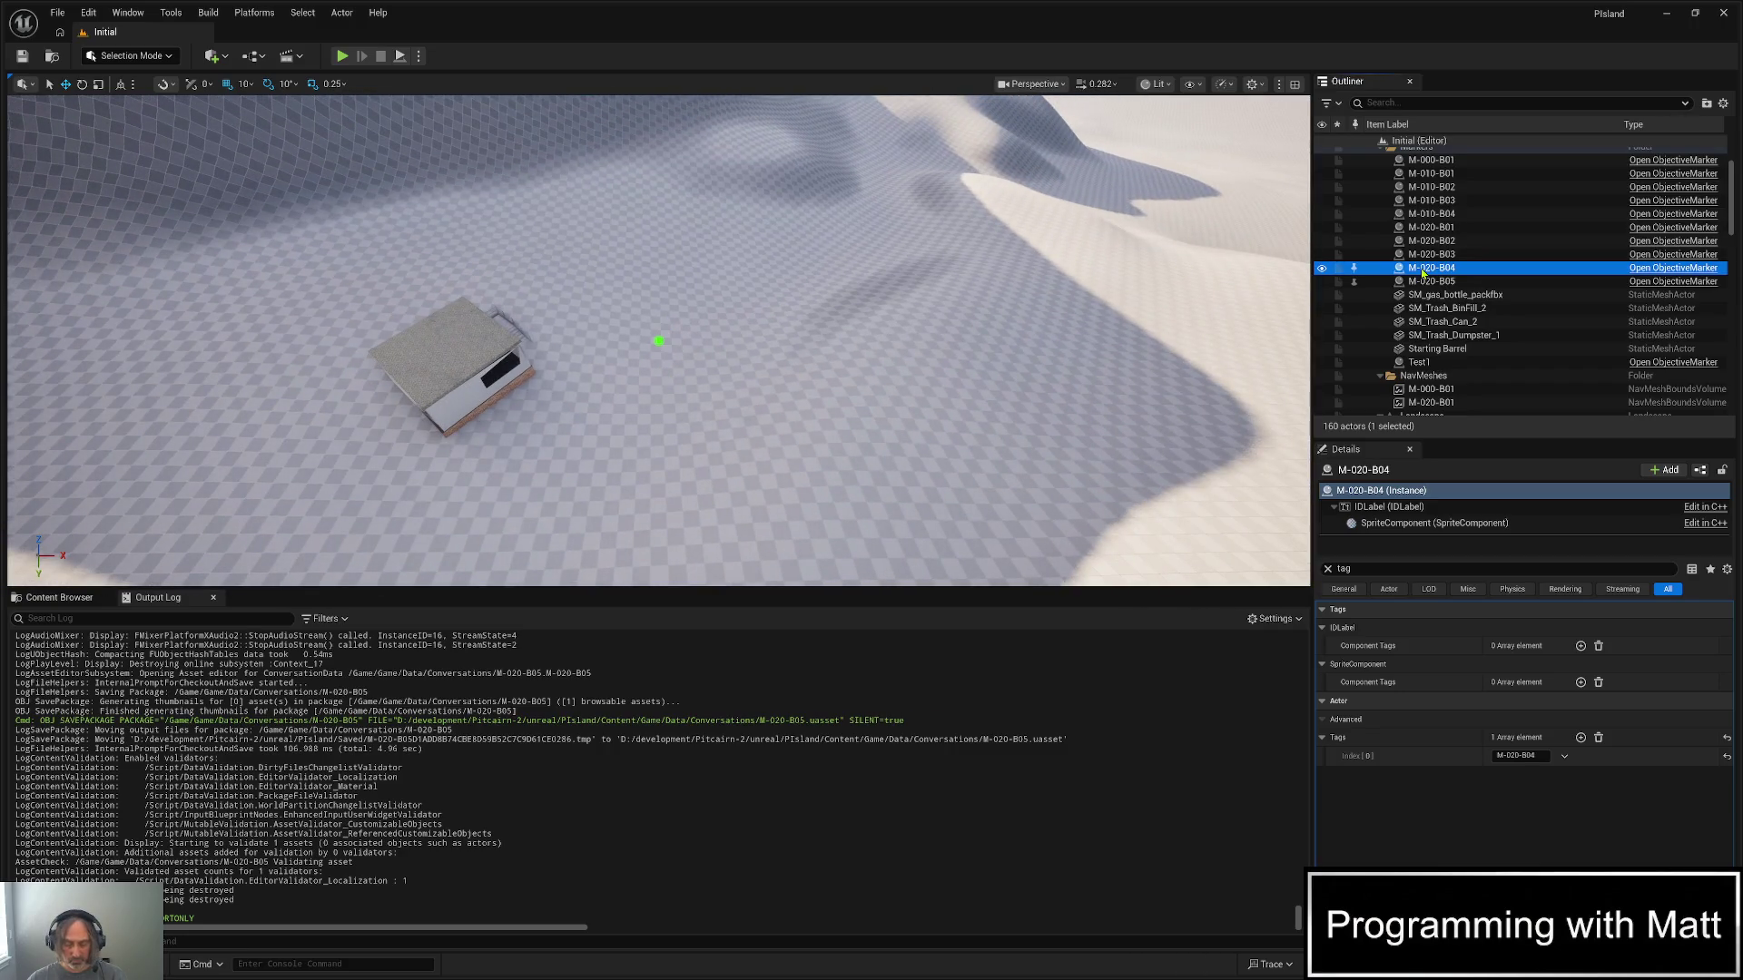
key(f)
drag(671, 338, 785, 318)
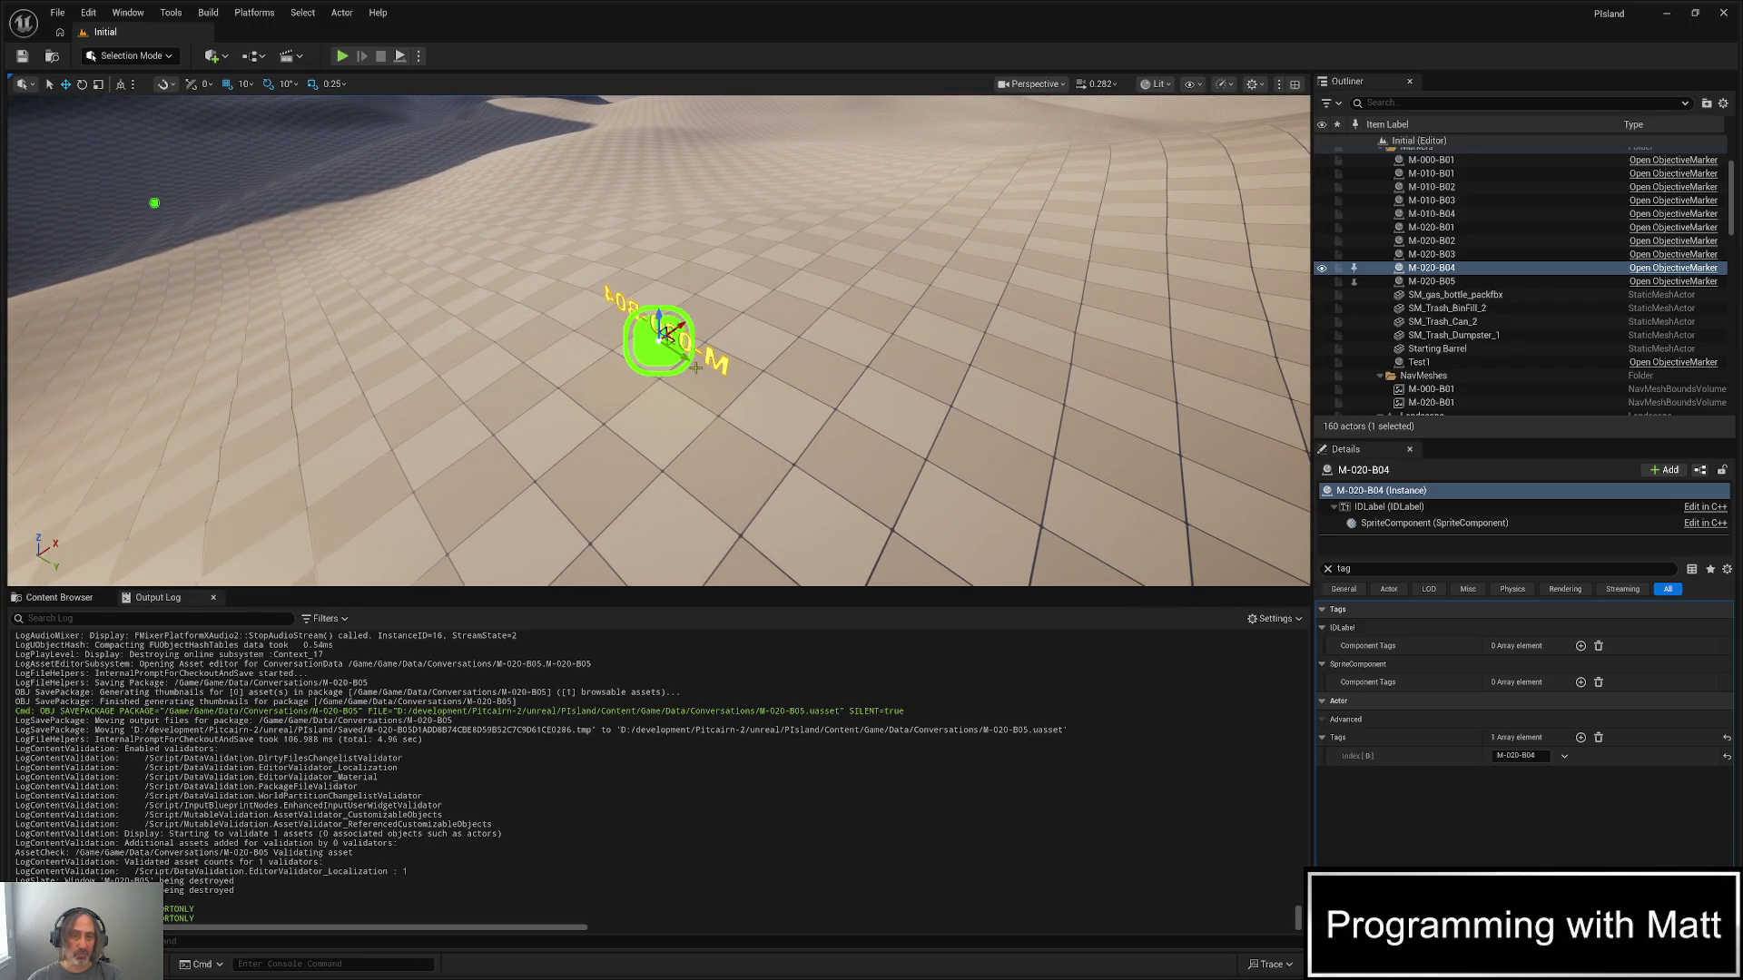
mouse_move(673, 334)
mouse_down()
mouse_move(373, 152)
mouse_move(390, 156)
mouse_move(380, 173)
mouse_move(70, 236)
mouse_up()
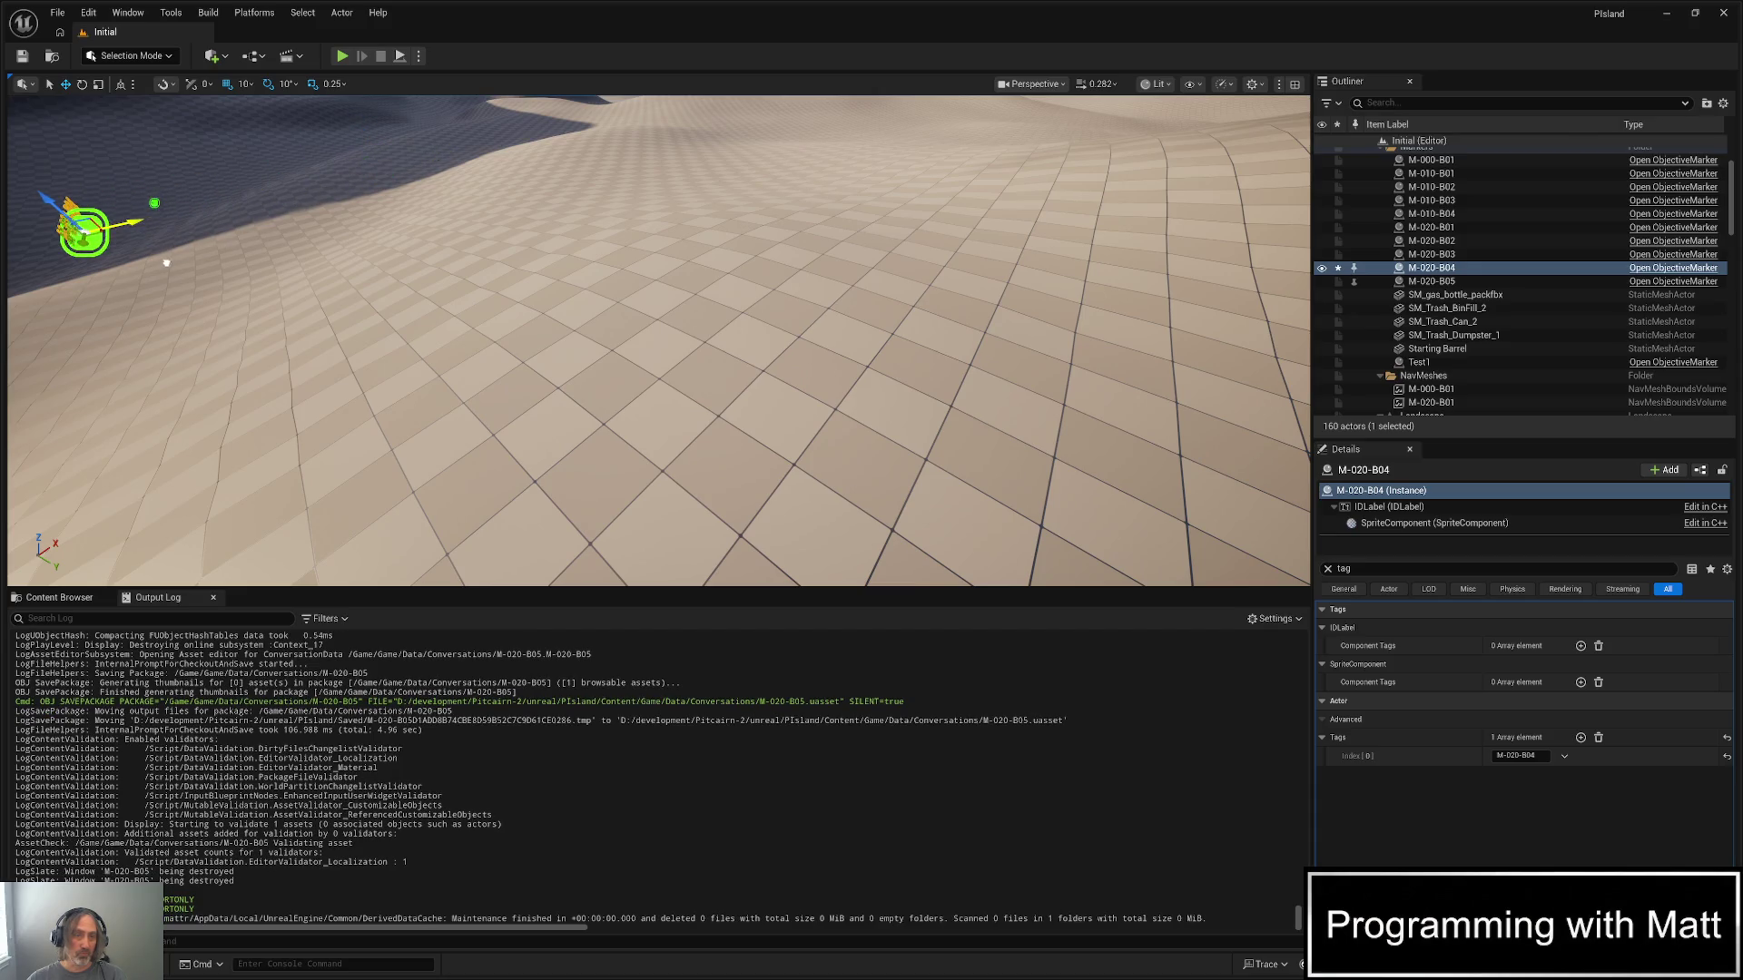
key(f)
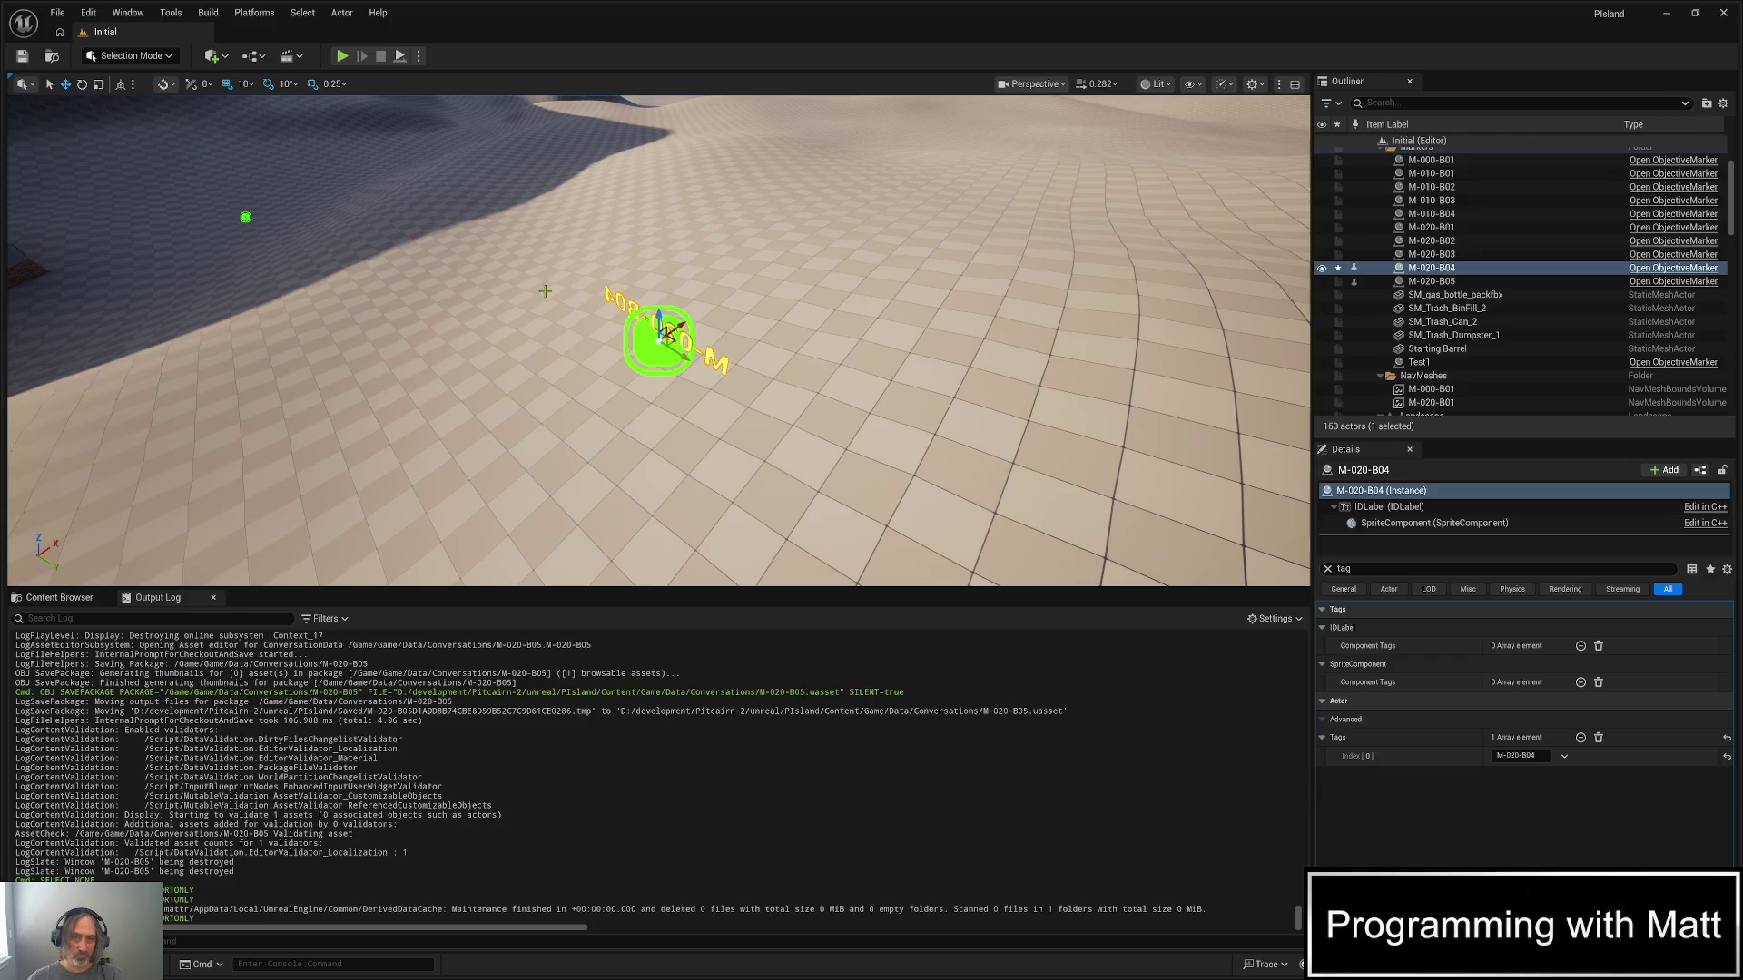
drag(669, 329, 862, 332)
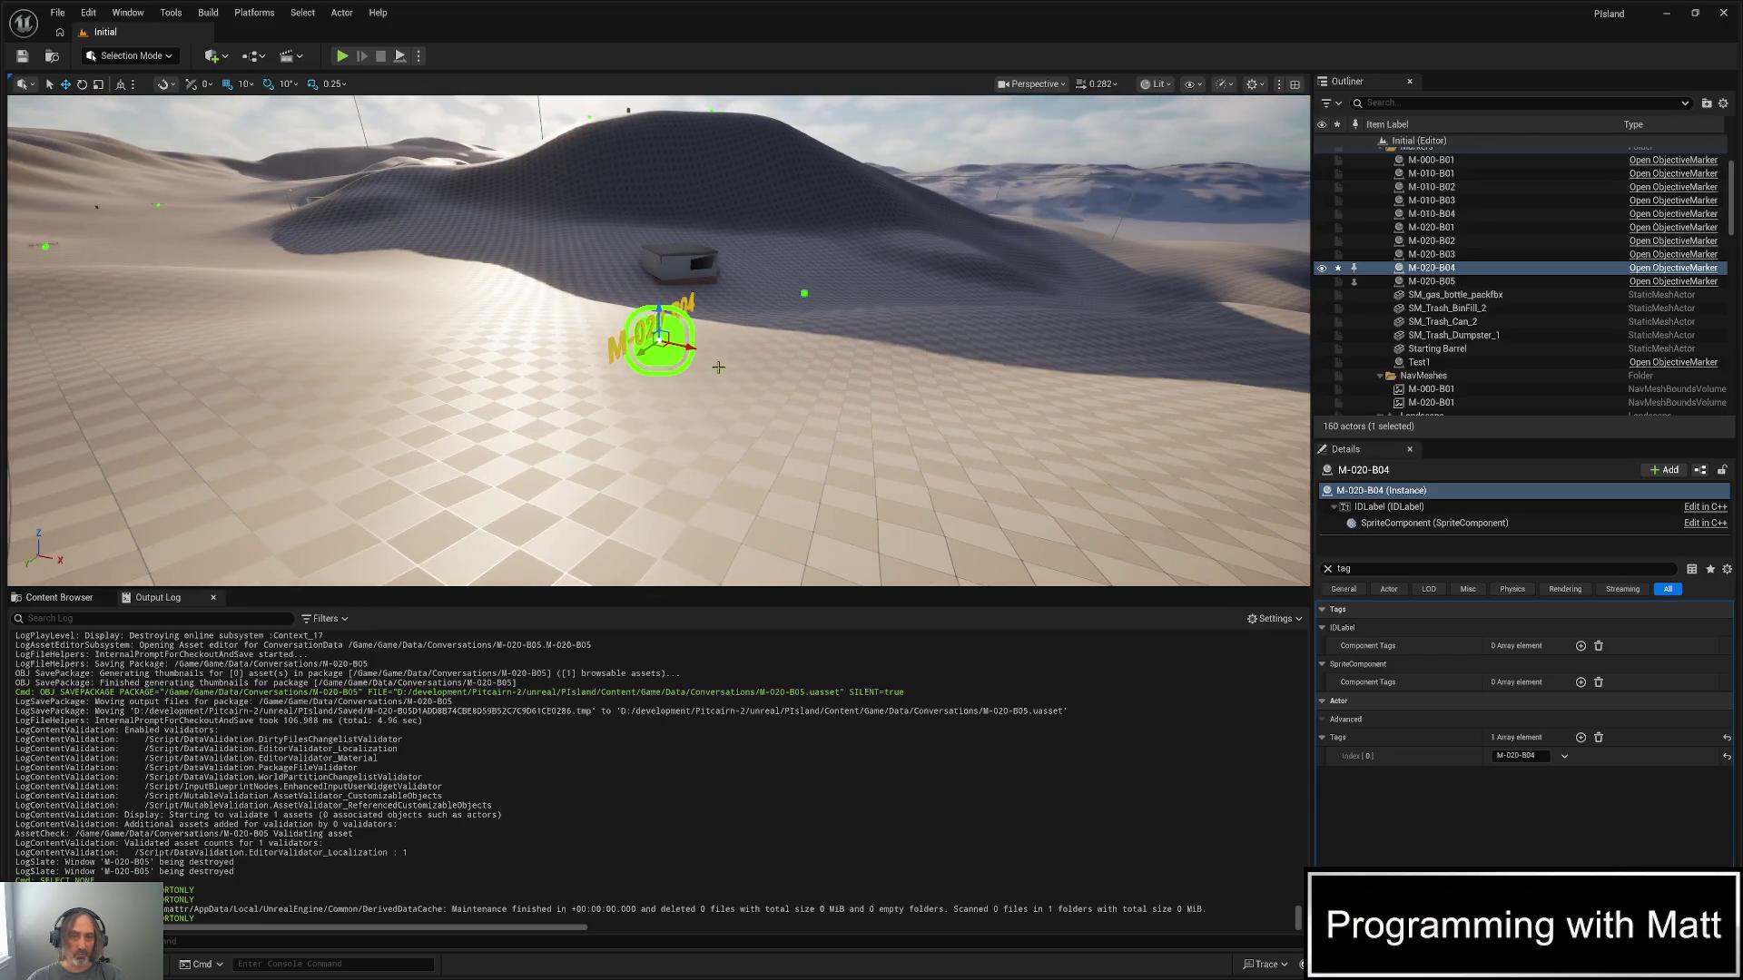
mouse_move(690, 347)
mouse_down()
mouse_move(409, 272)
mouse_move(268, 196)
mouse_move(295, 372)
mouse_move(279, 320)
mouse_move(515, 286)
mouse_up()
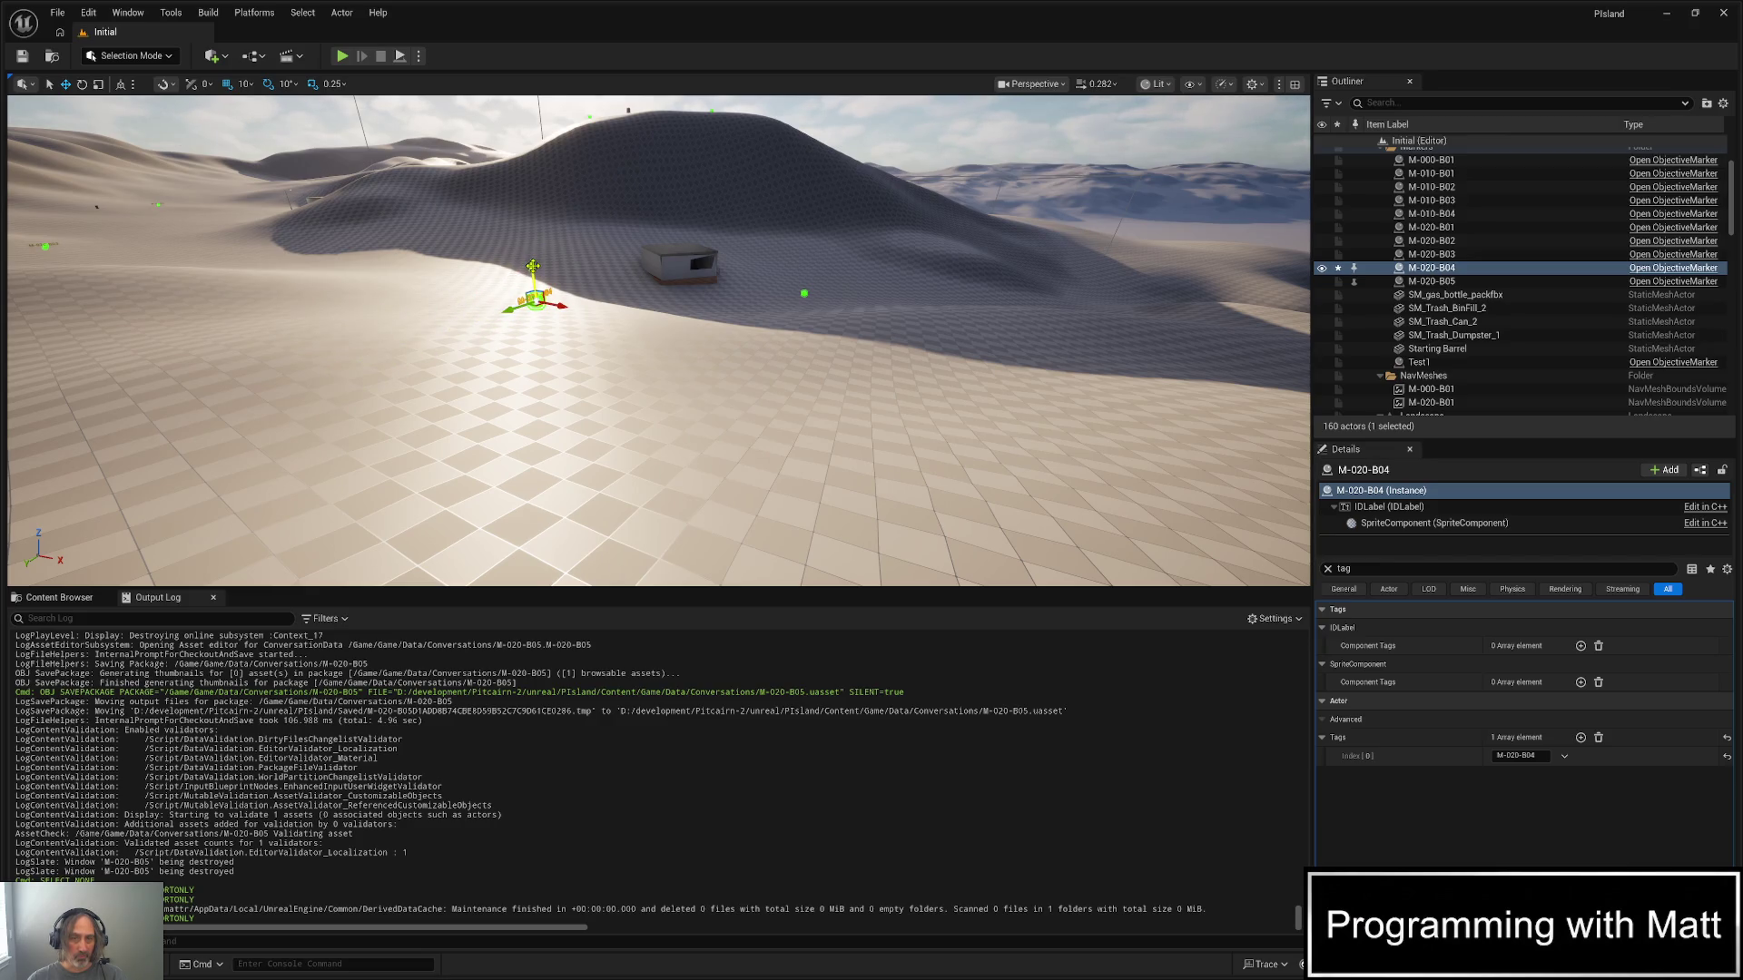
mouse_move(532, 263)
mouse_down()
mouse_move(525, 328)
mouse_move(531, 296)
mouse_up()
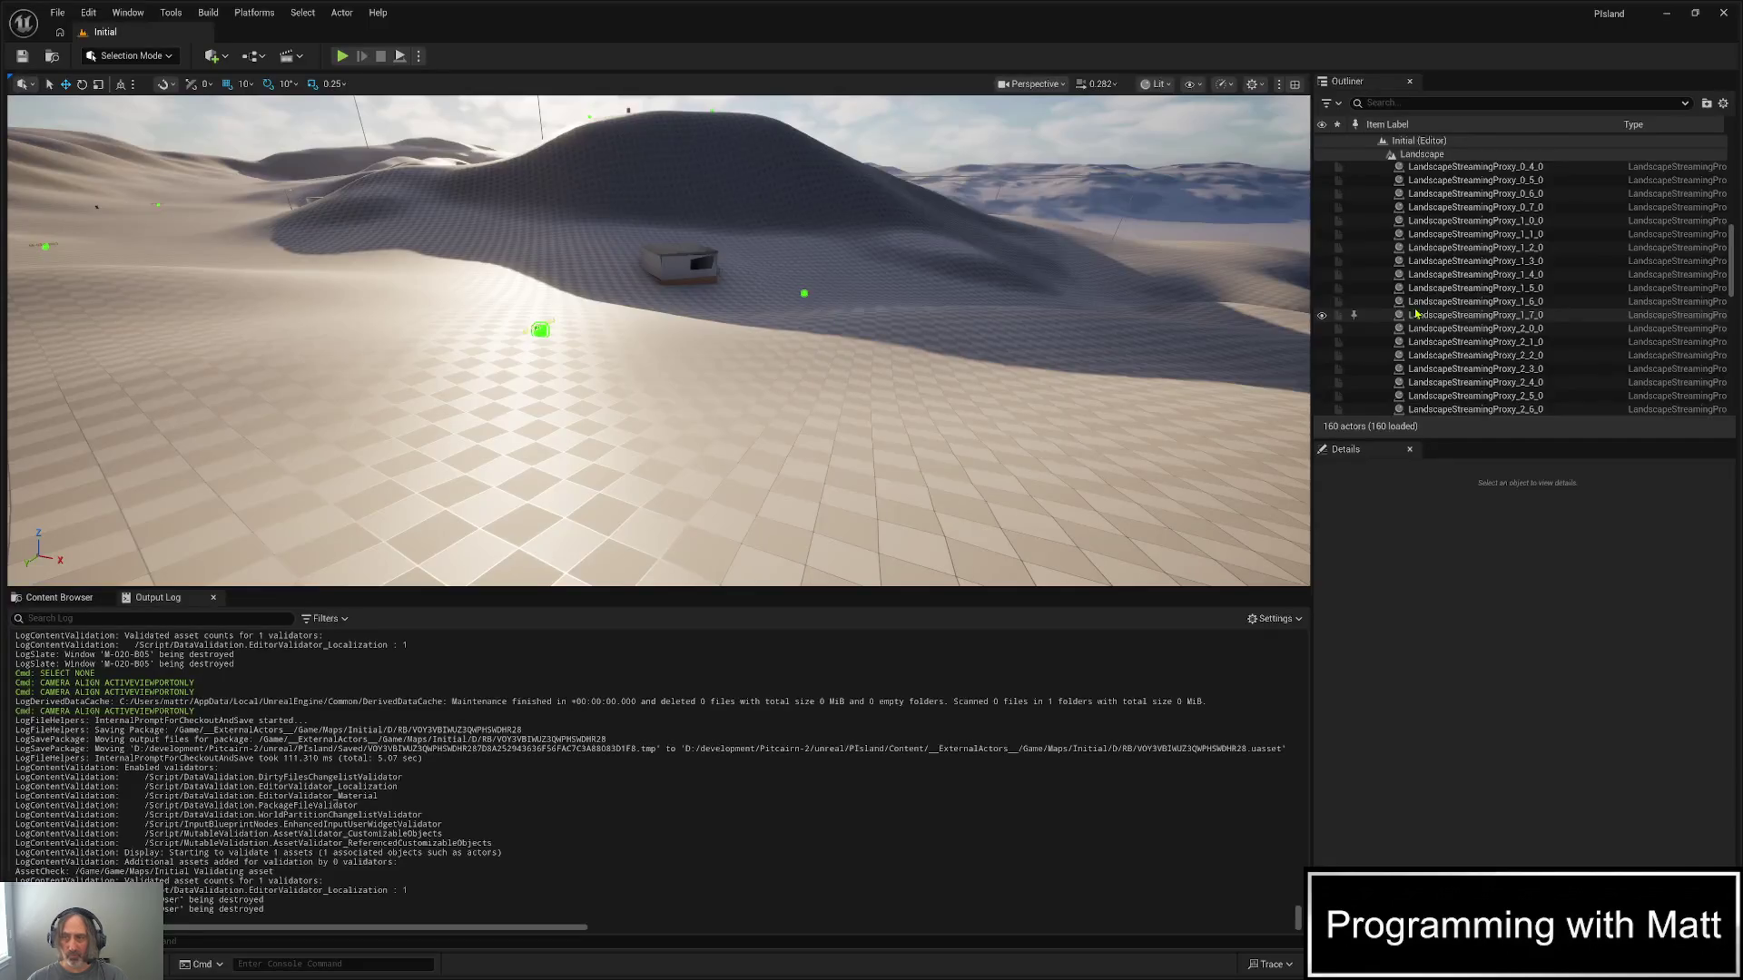
- Collapse the Landscape folder and inspect the M-020-B01 nav mesh bounds volume
scroll(1398, 230, up, 5)
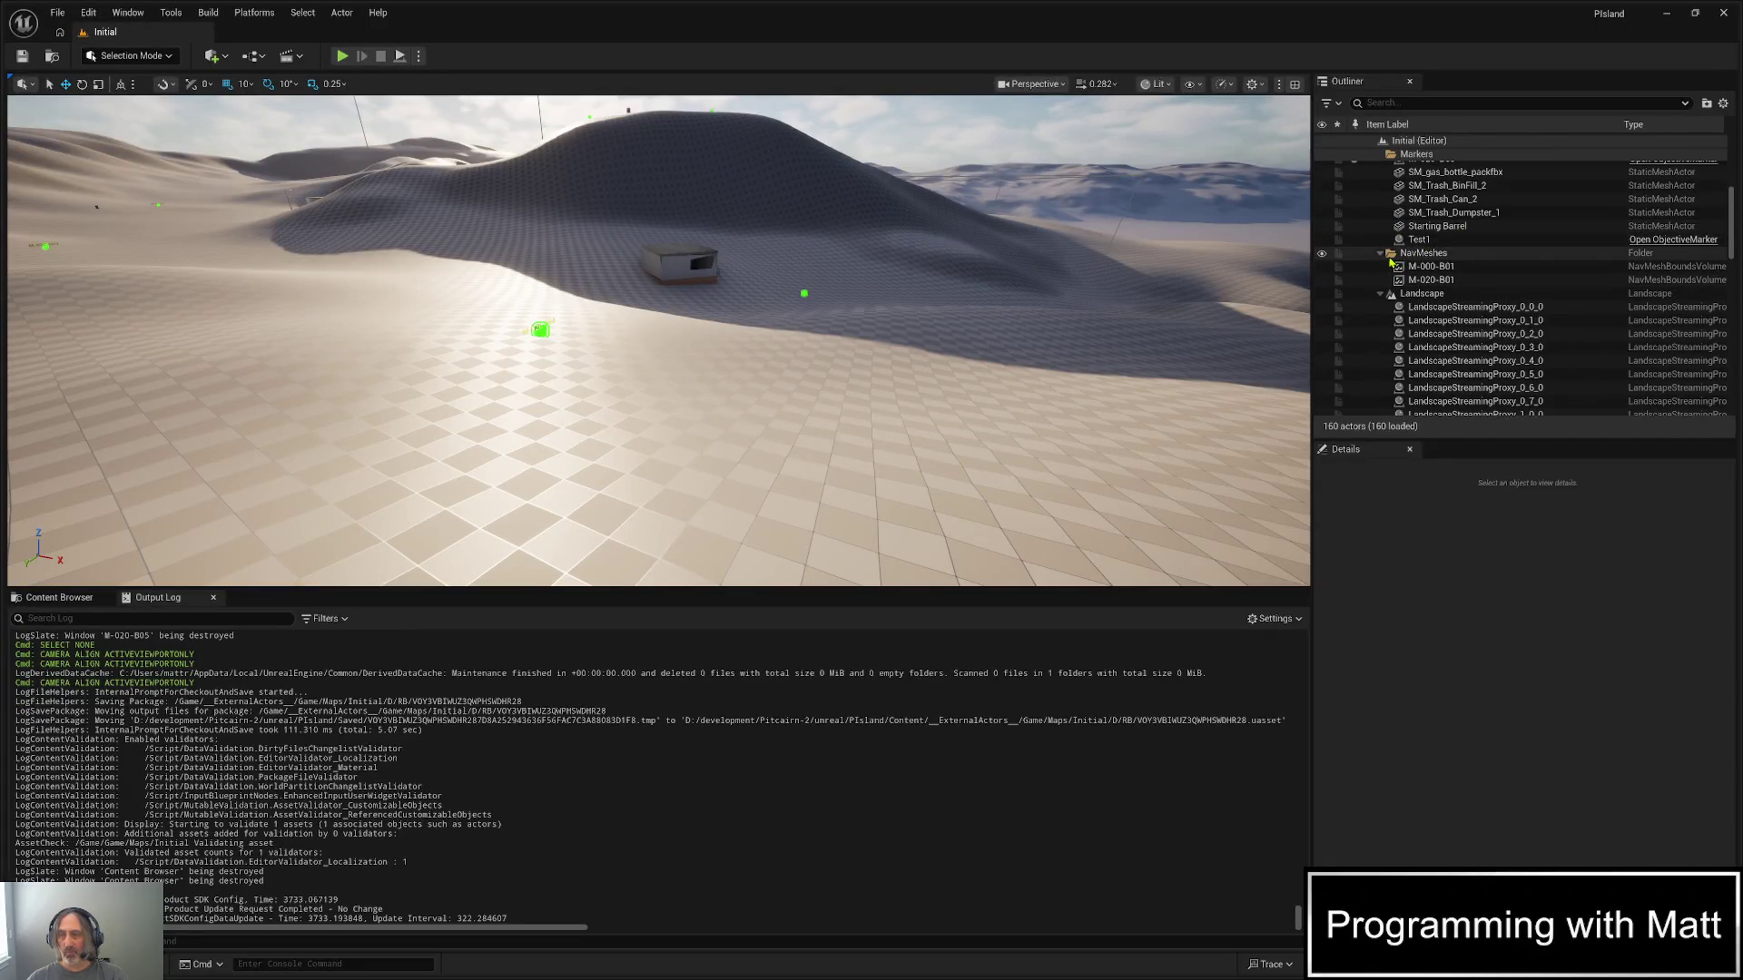
click(1381, 295)
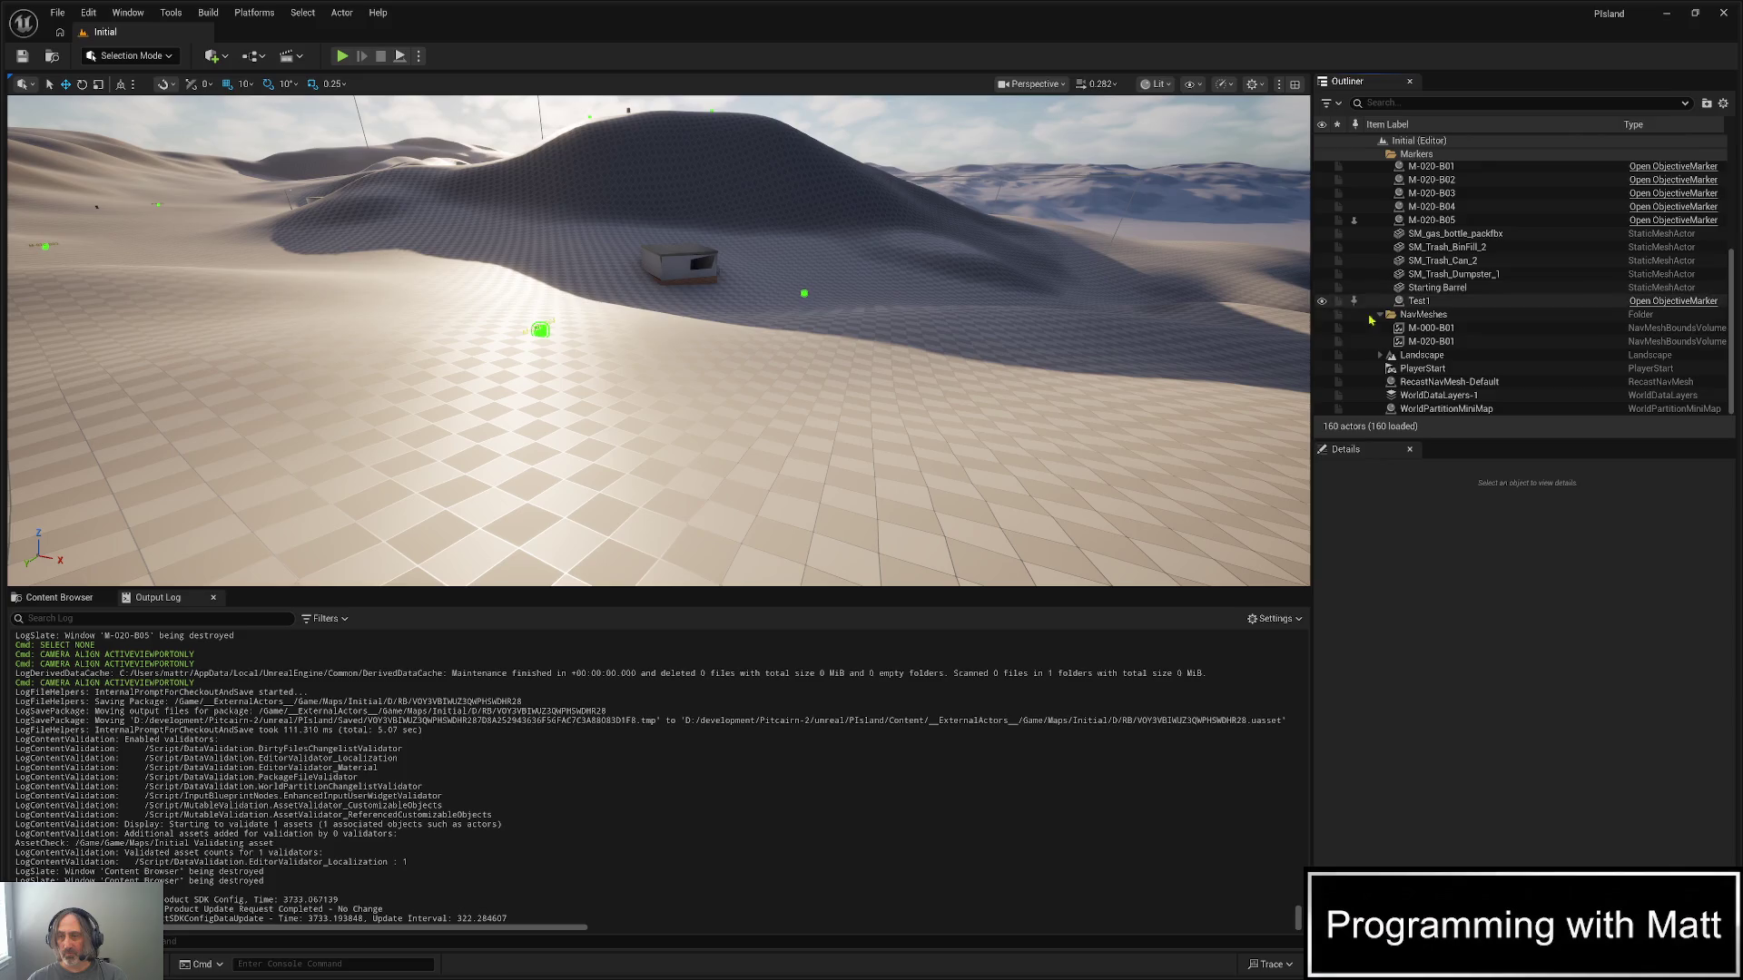
click(1428, 343)
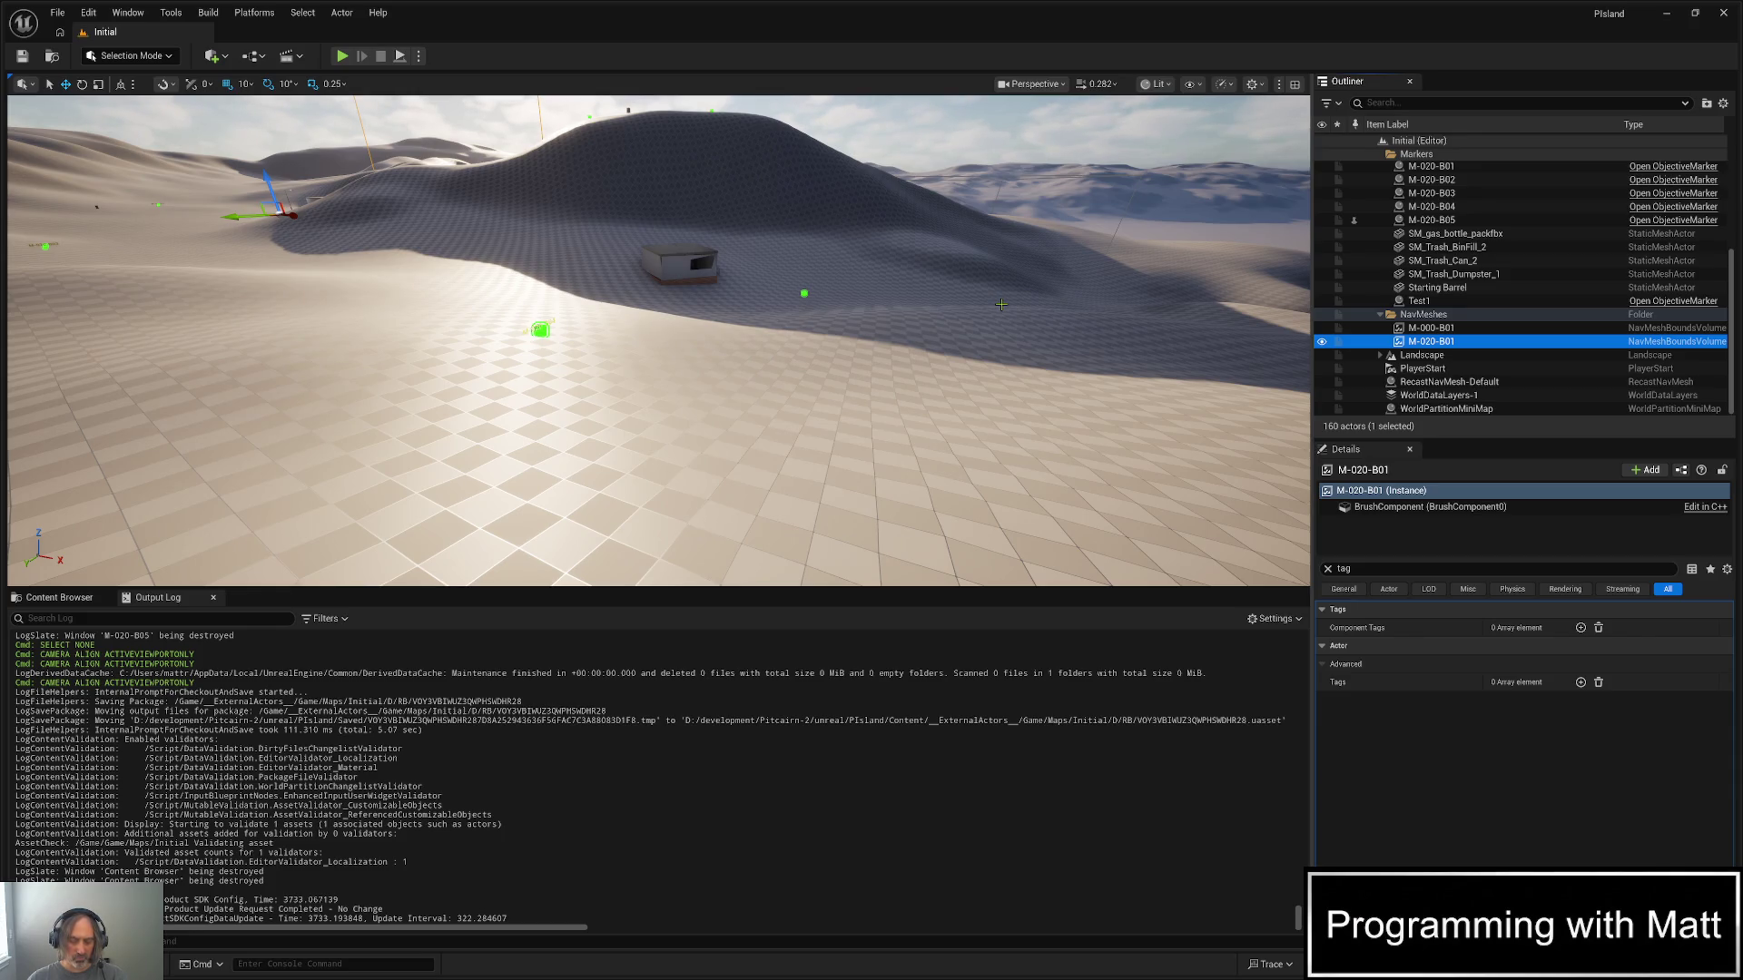
click(675, 389)
key(Escape)
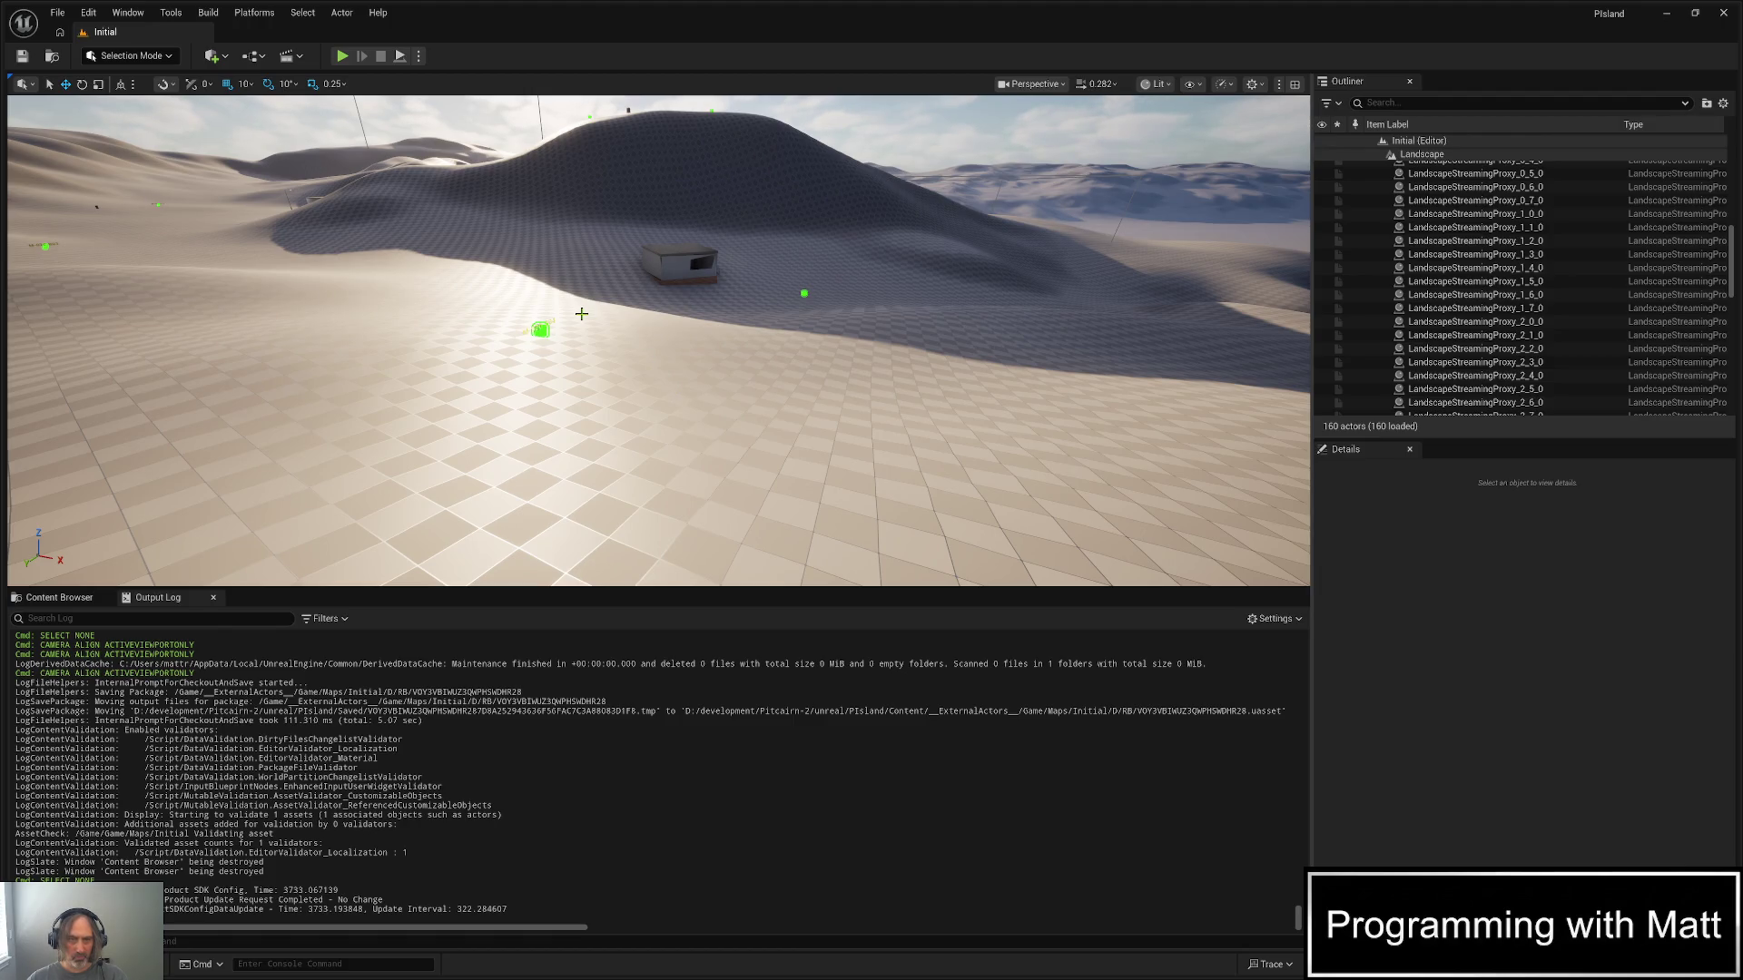
- Focus the view on marker M-020-B05 from above, then bring up the Window menu
key(1)
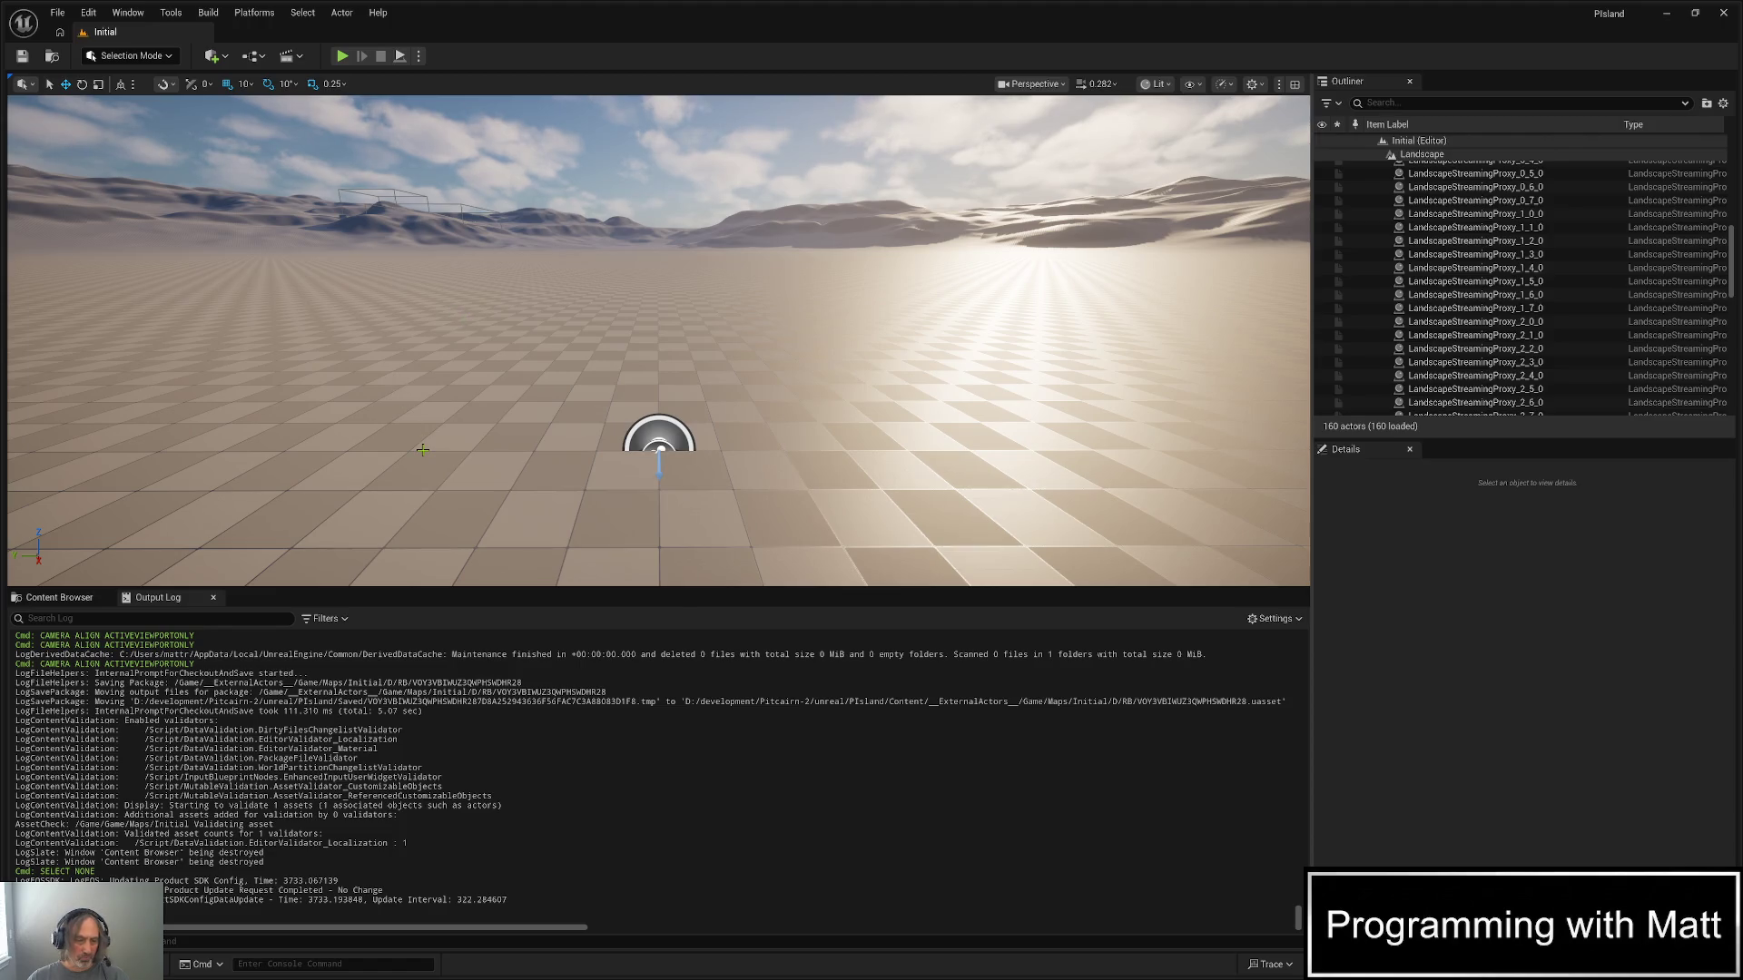
scroll(1410, 190, up, 5)
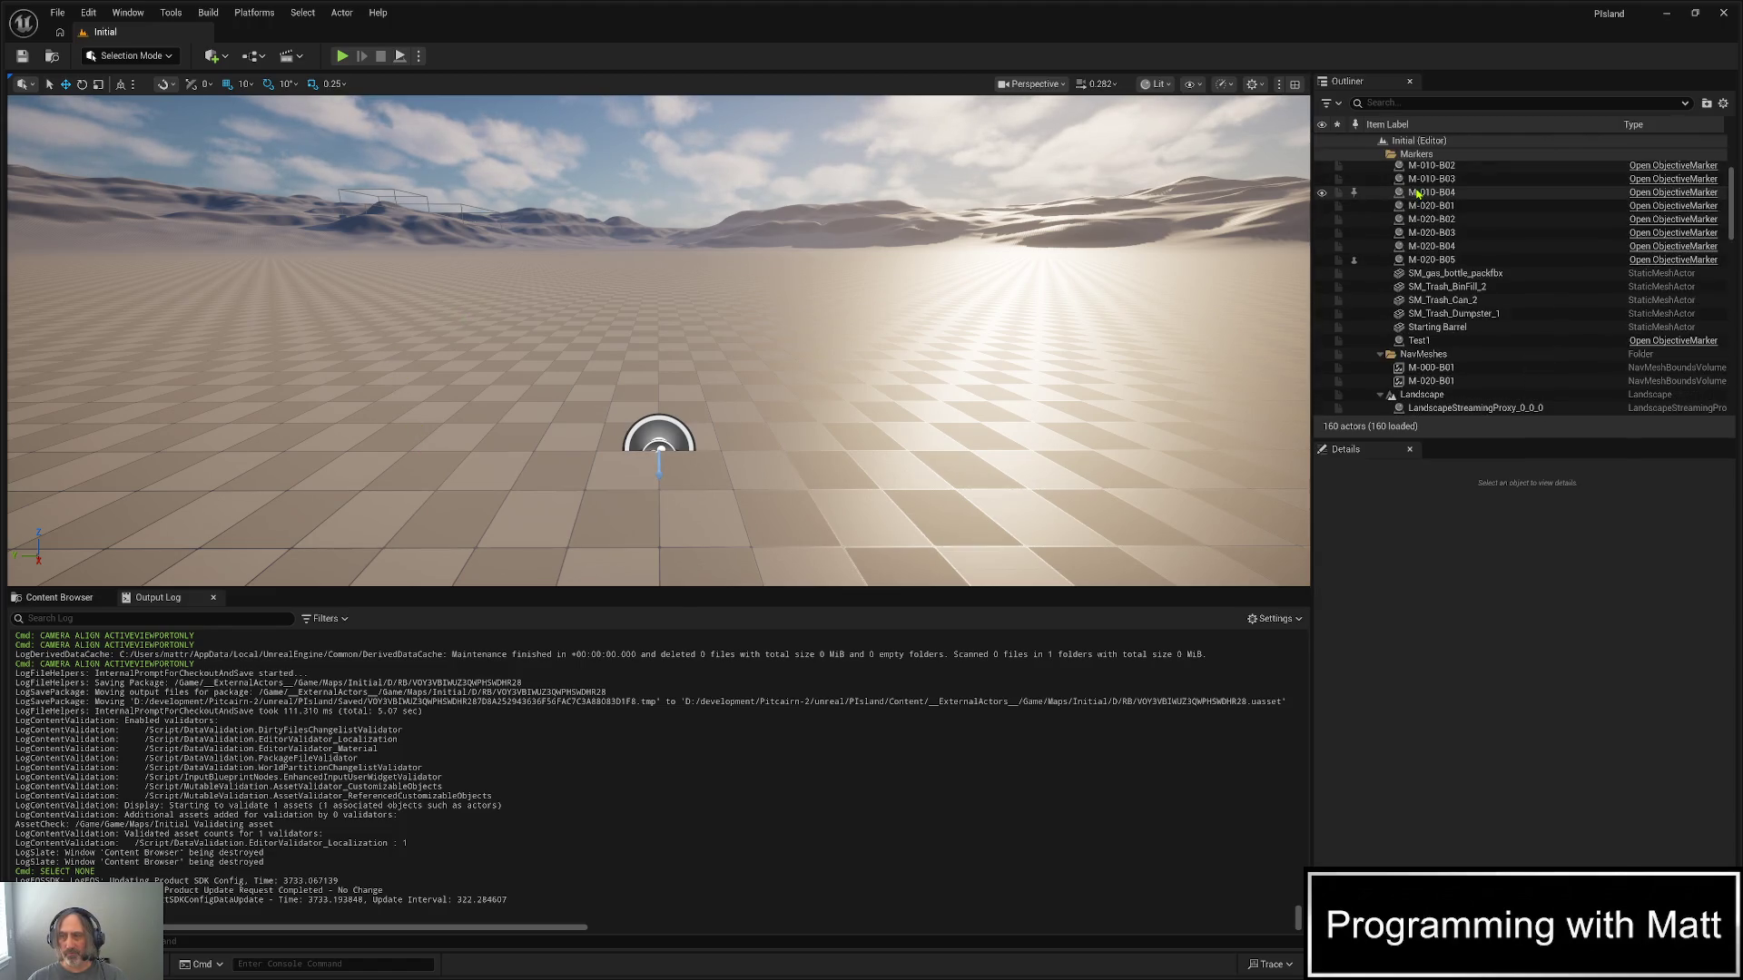
click(1432, 259)
key(f)
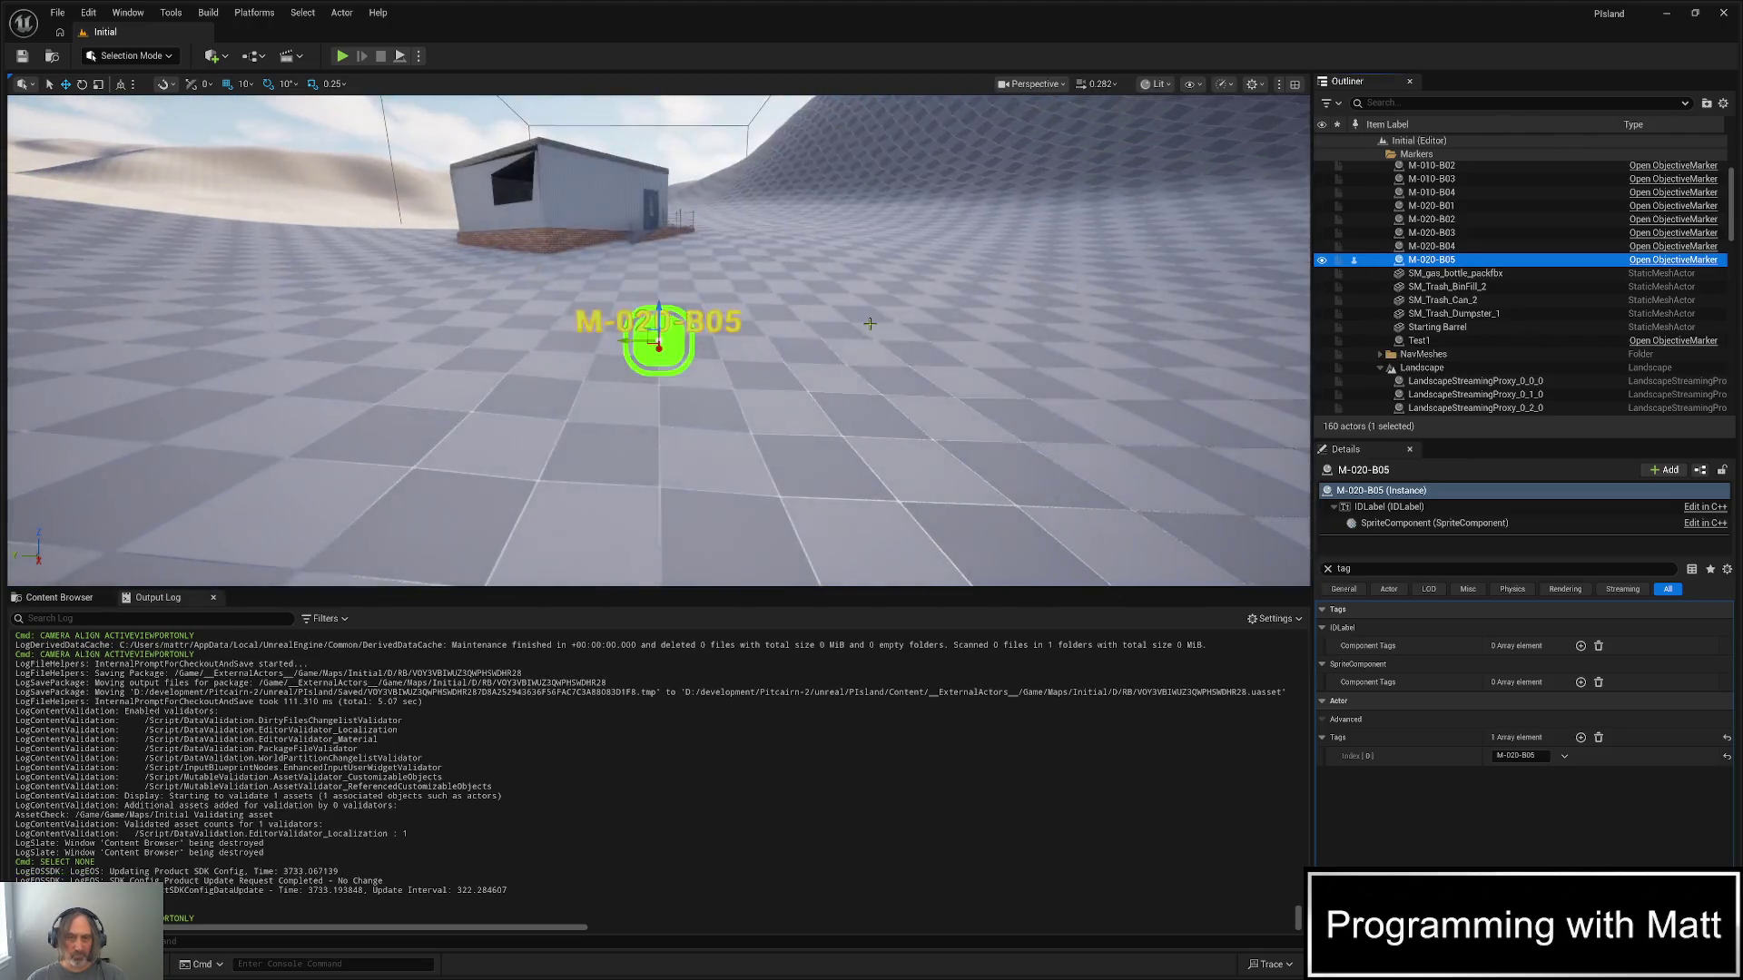
scroll(908, 308, down, 5)
drag(826, 338, 813, 311)
scroll(825, 328, down, 10)
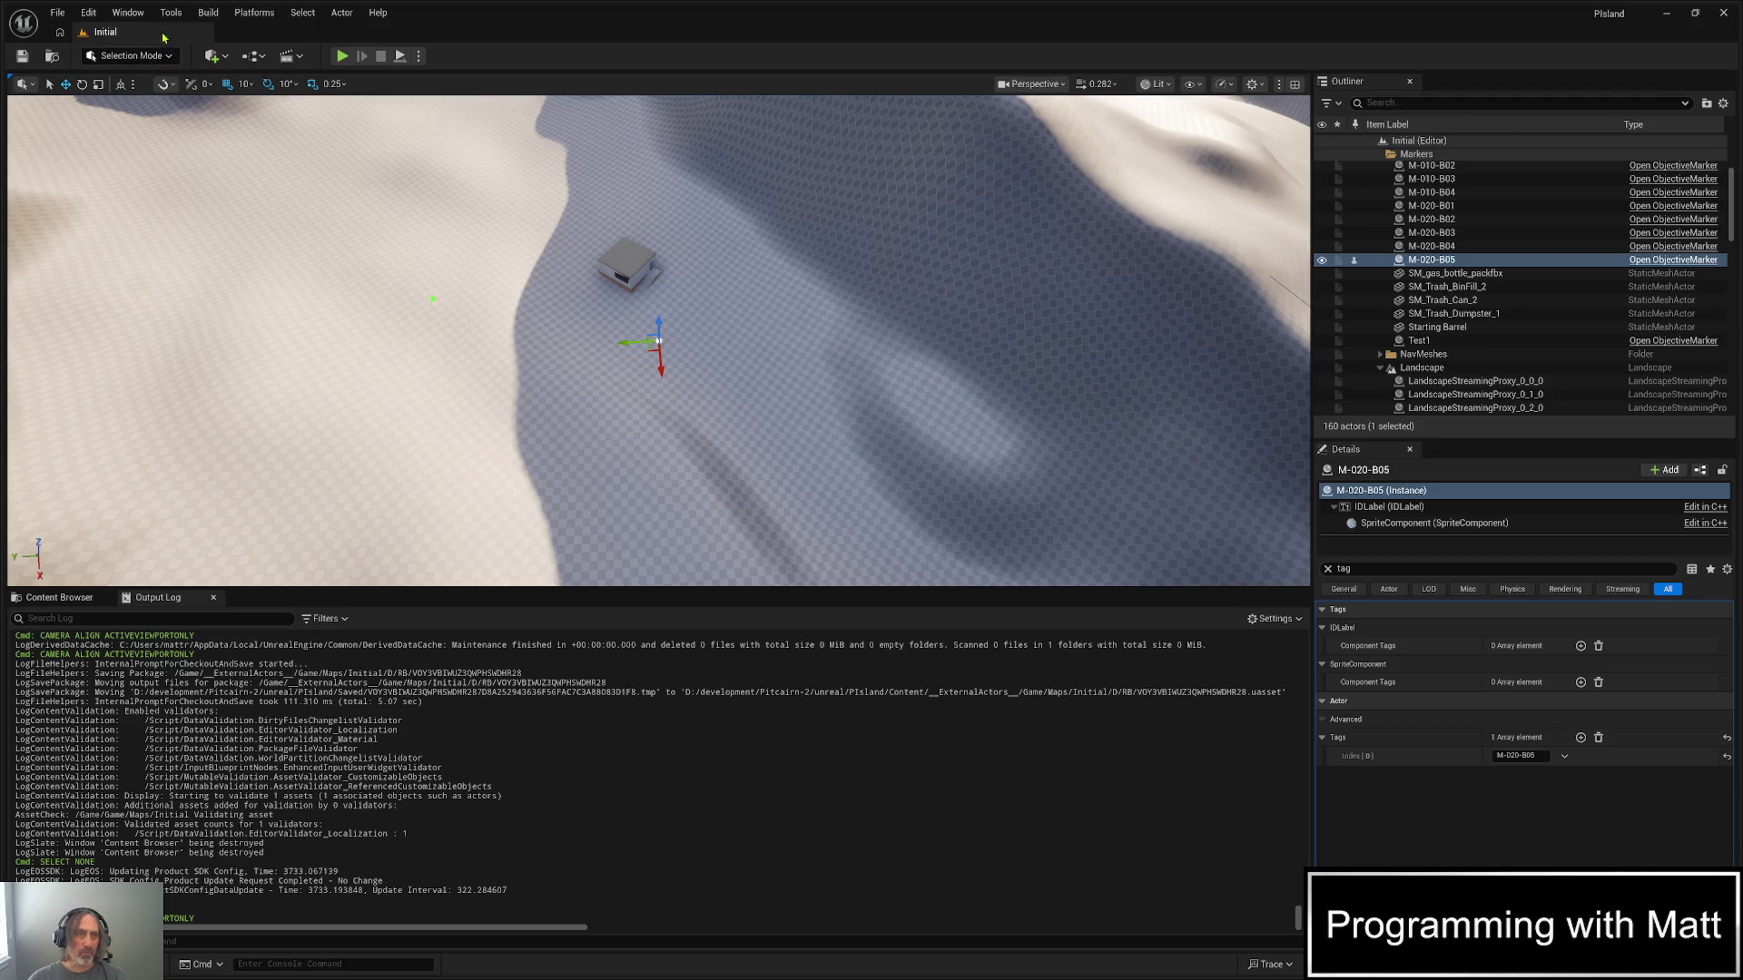
click(128, 13)
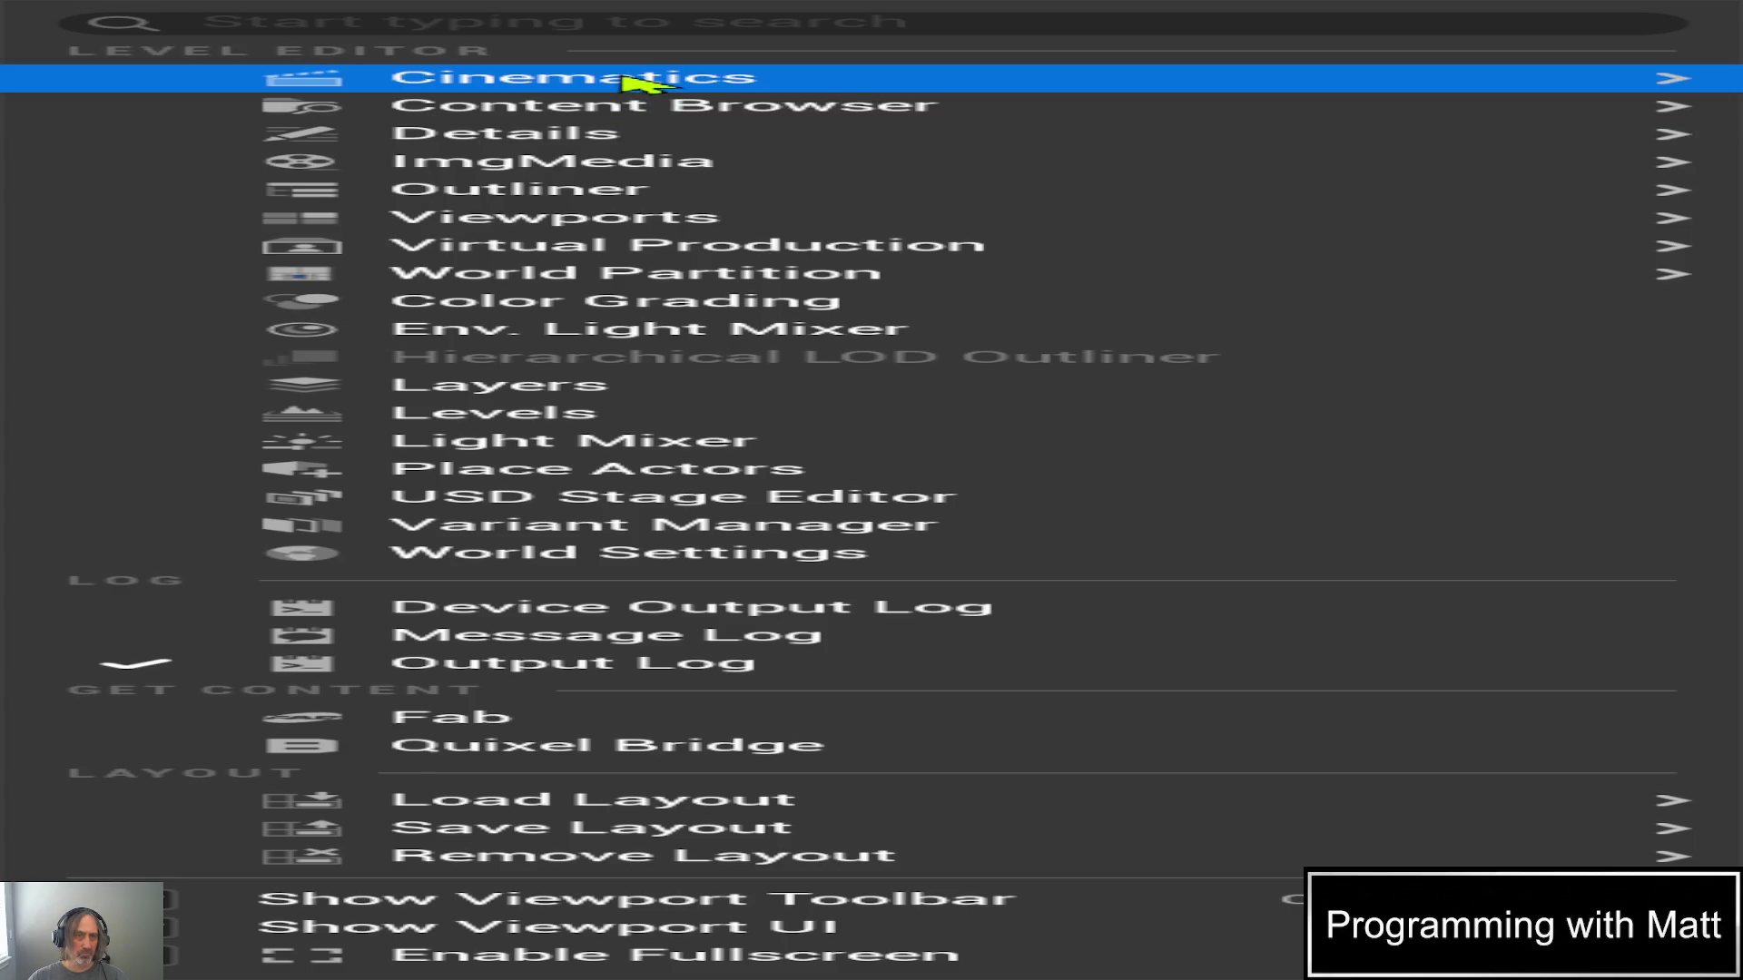
click(369, 22)
text(n)
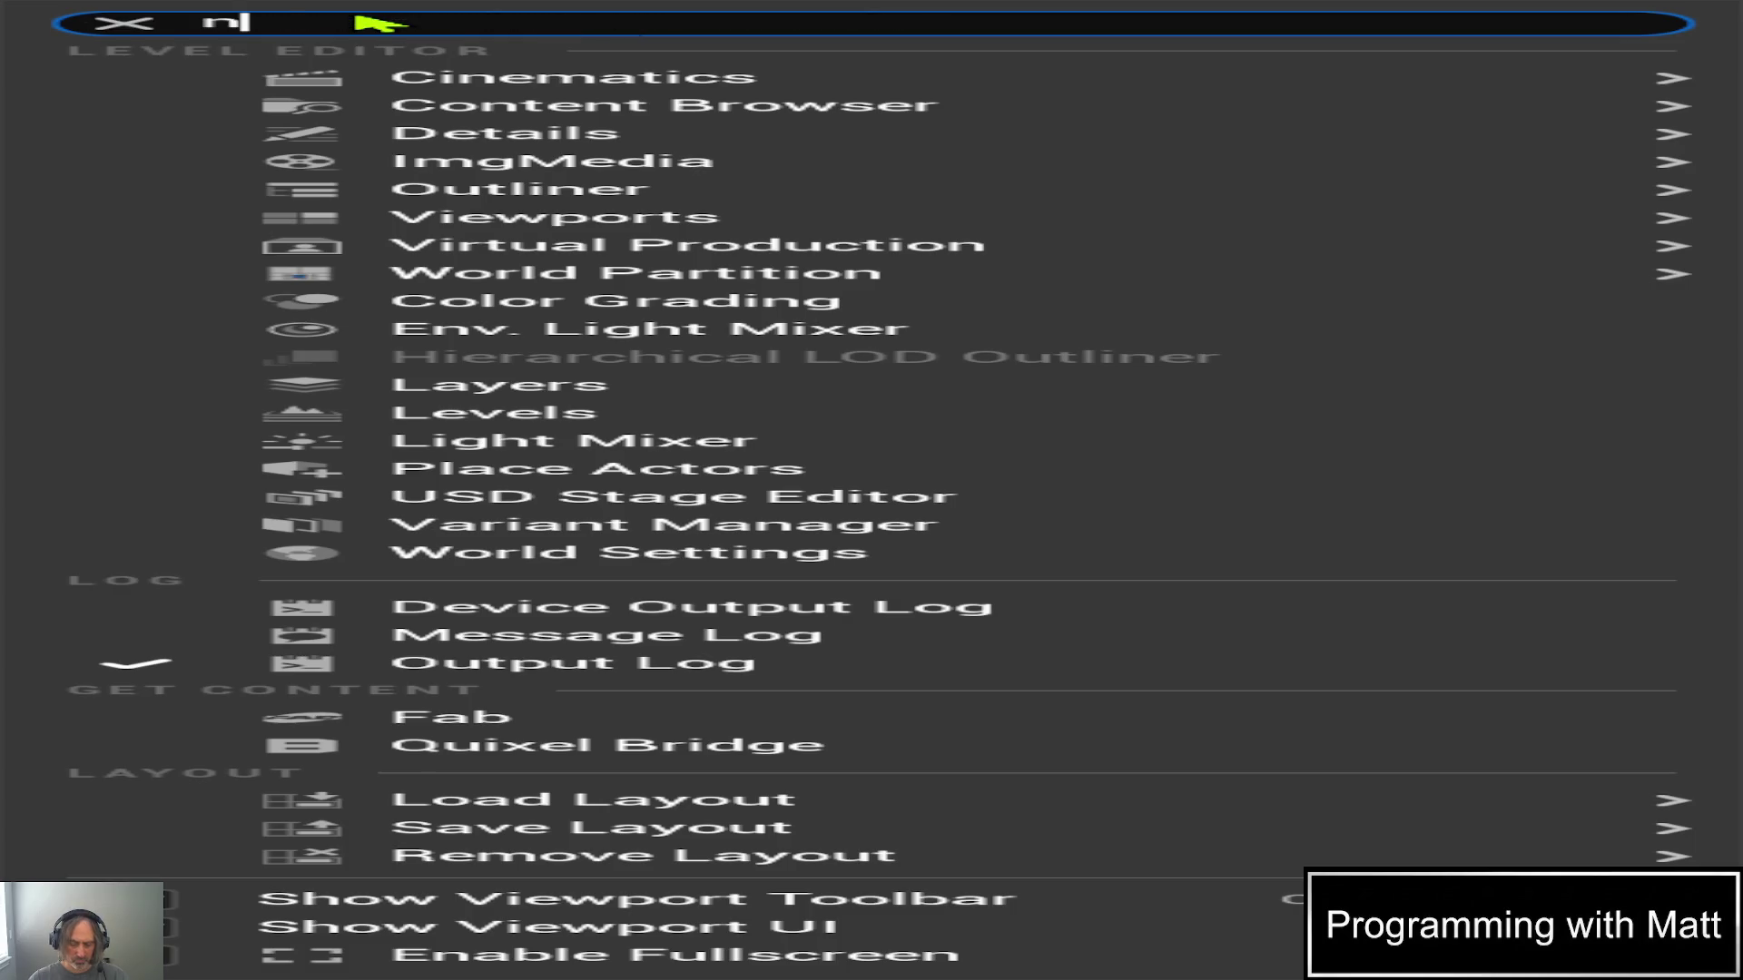
text(avc)
key(BackSpace)
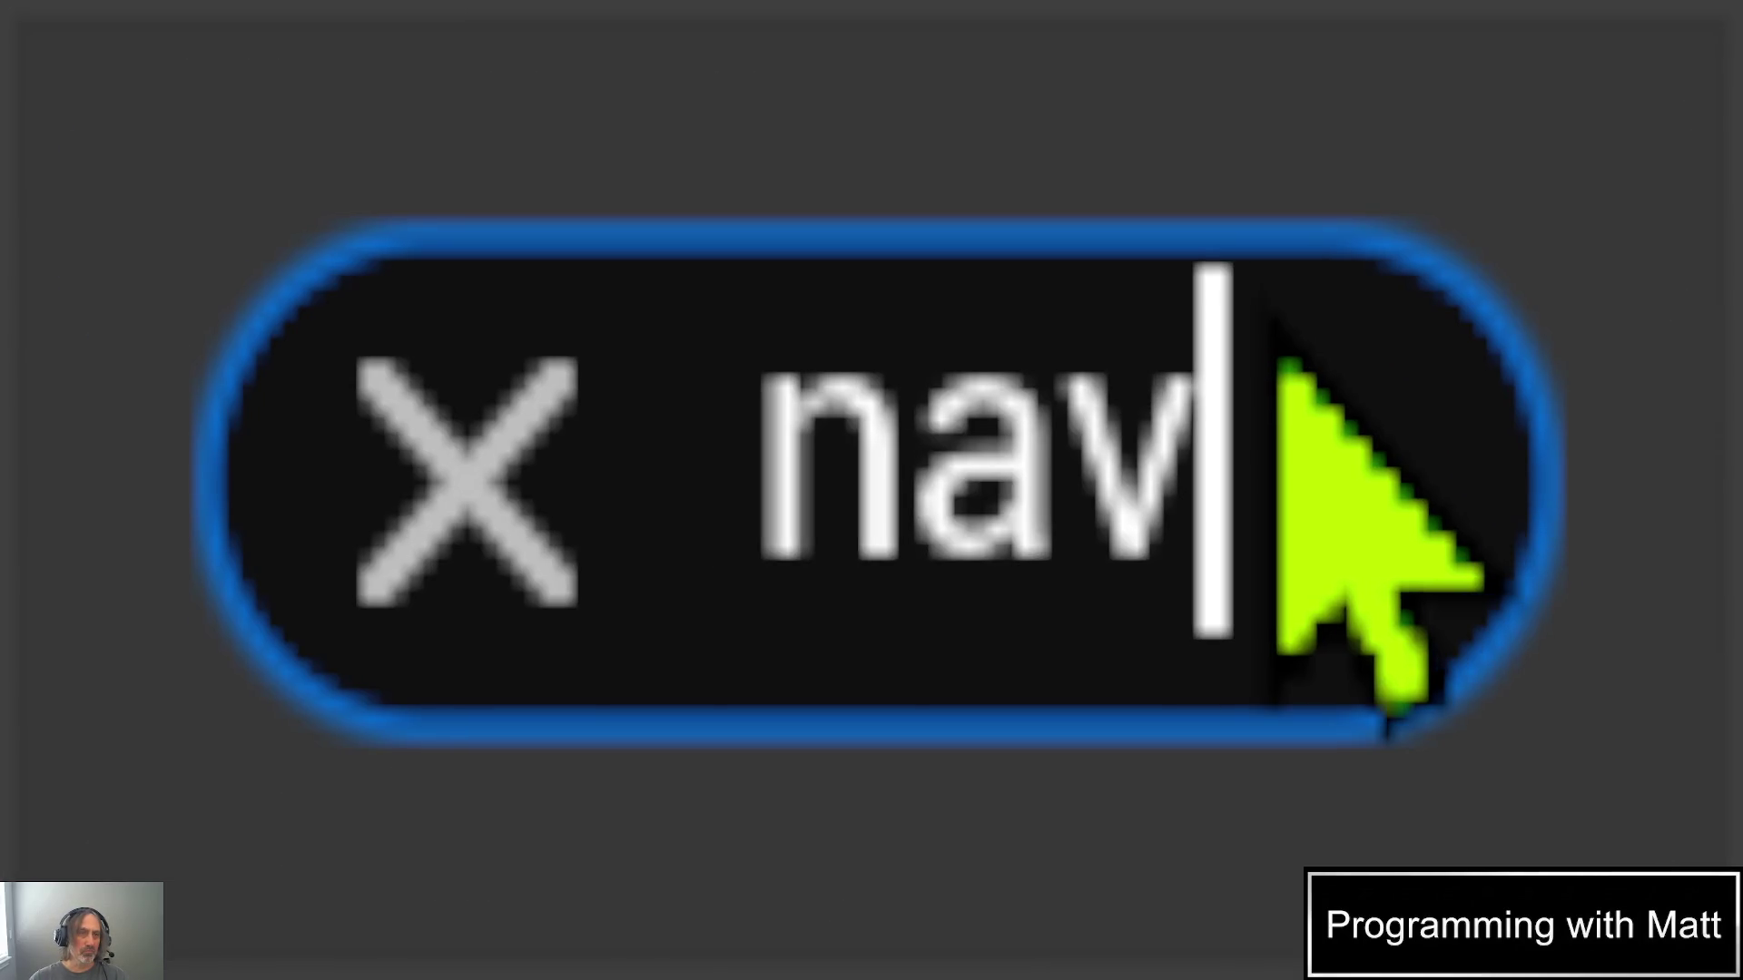
key(BackSpace)
key(BackSpace)
key(BackSpace)
text(mes)
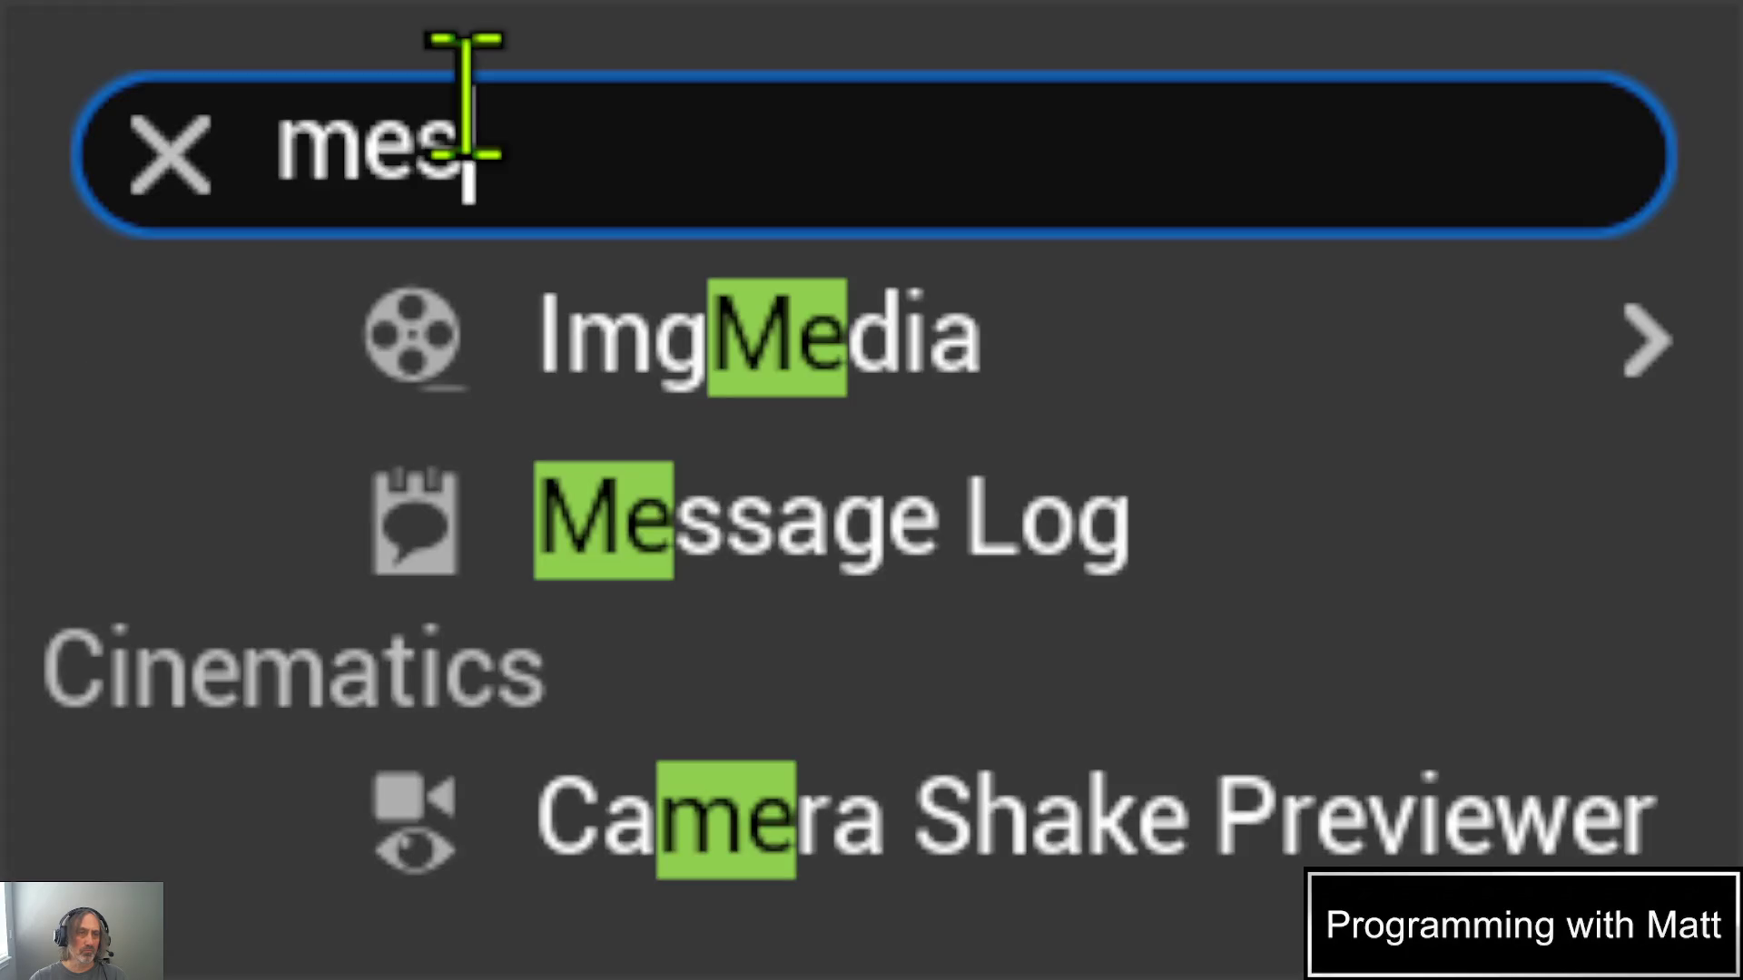
text(h)
key(BackSpace)
key(BackSpace)
key(BackSpace)
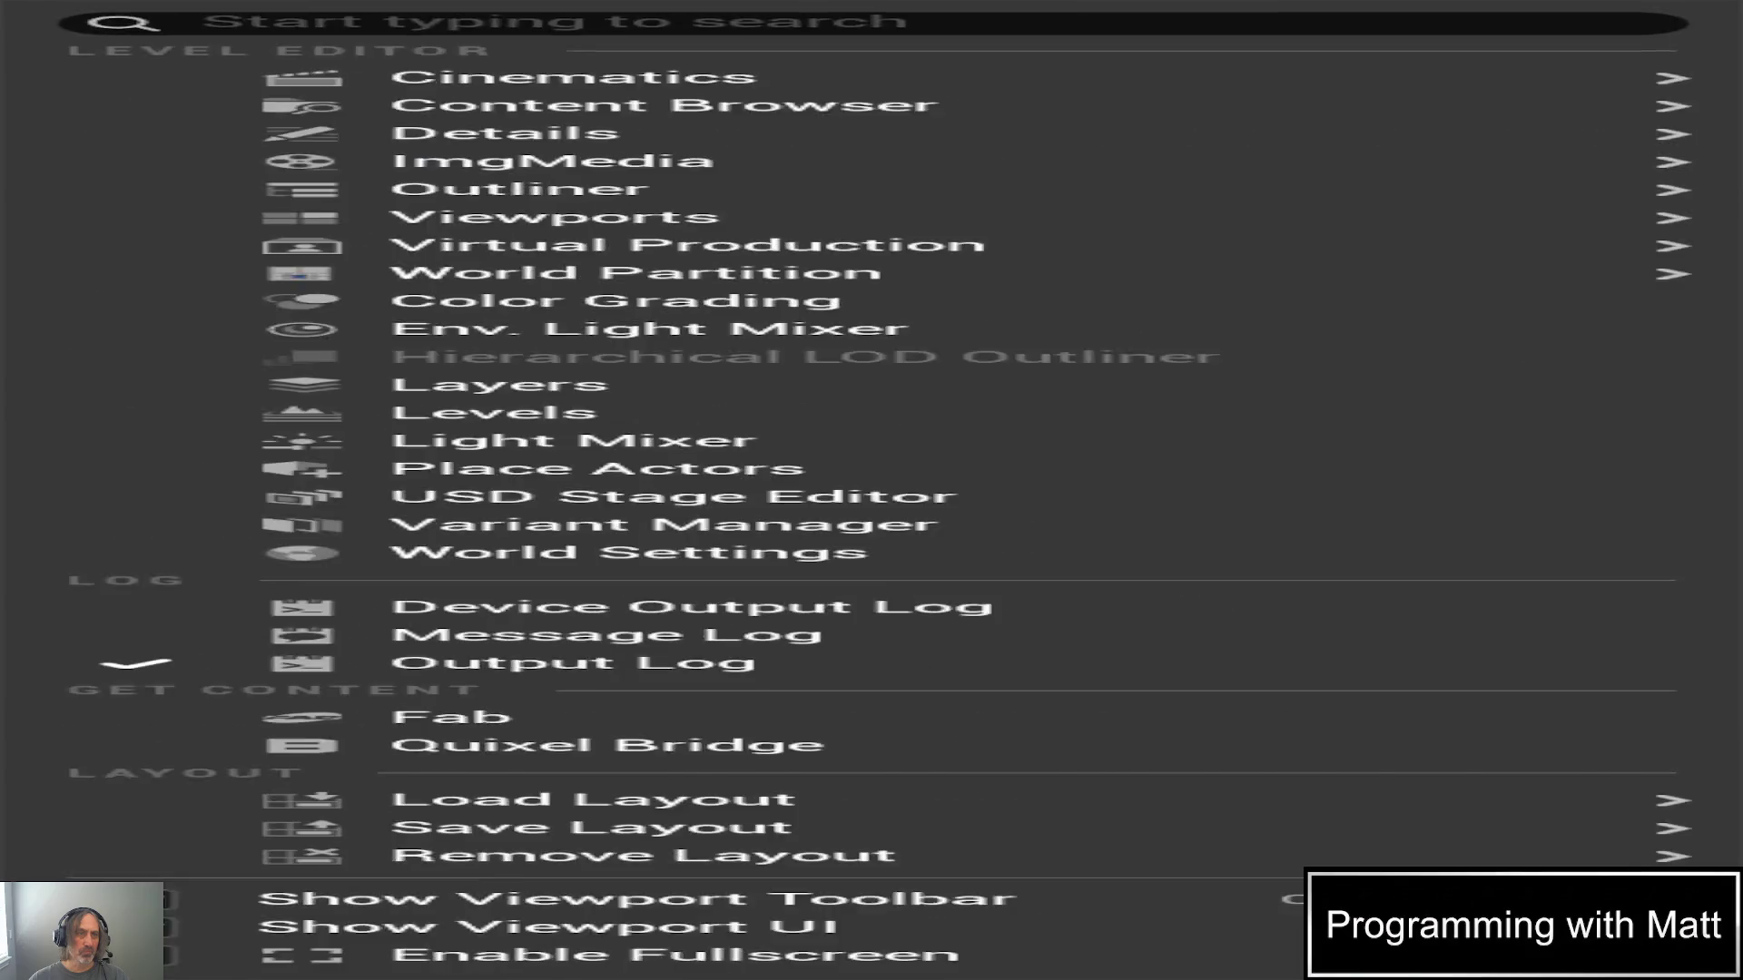
key(Right)
key(Right)
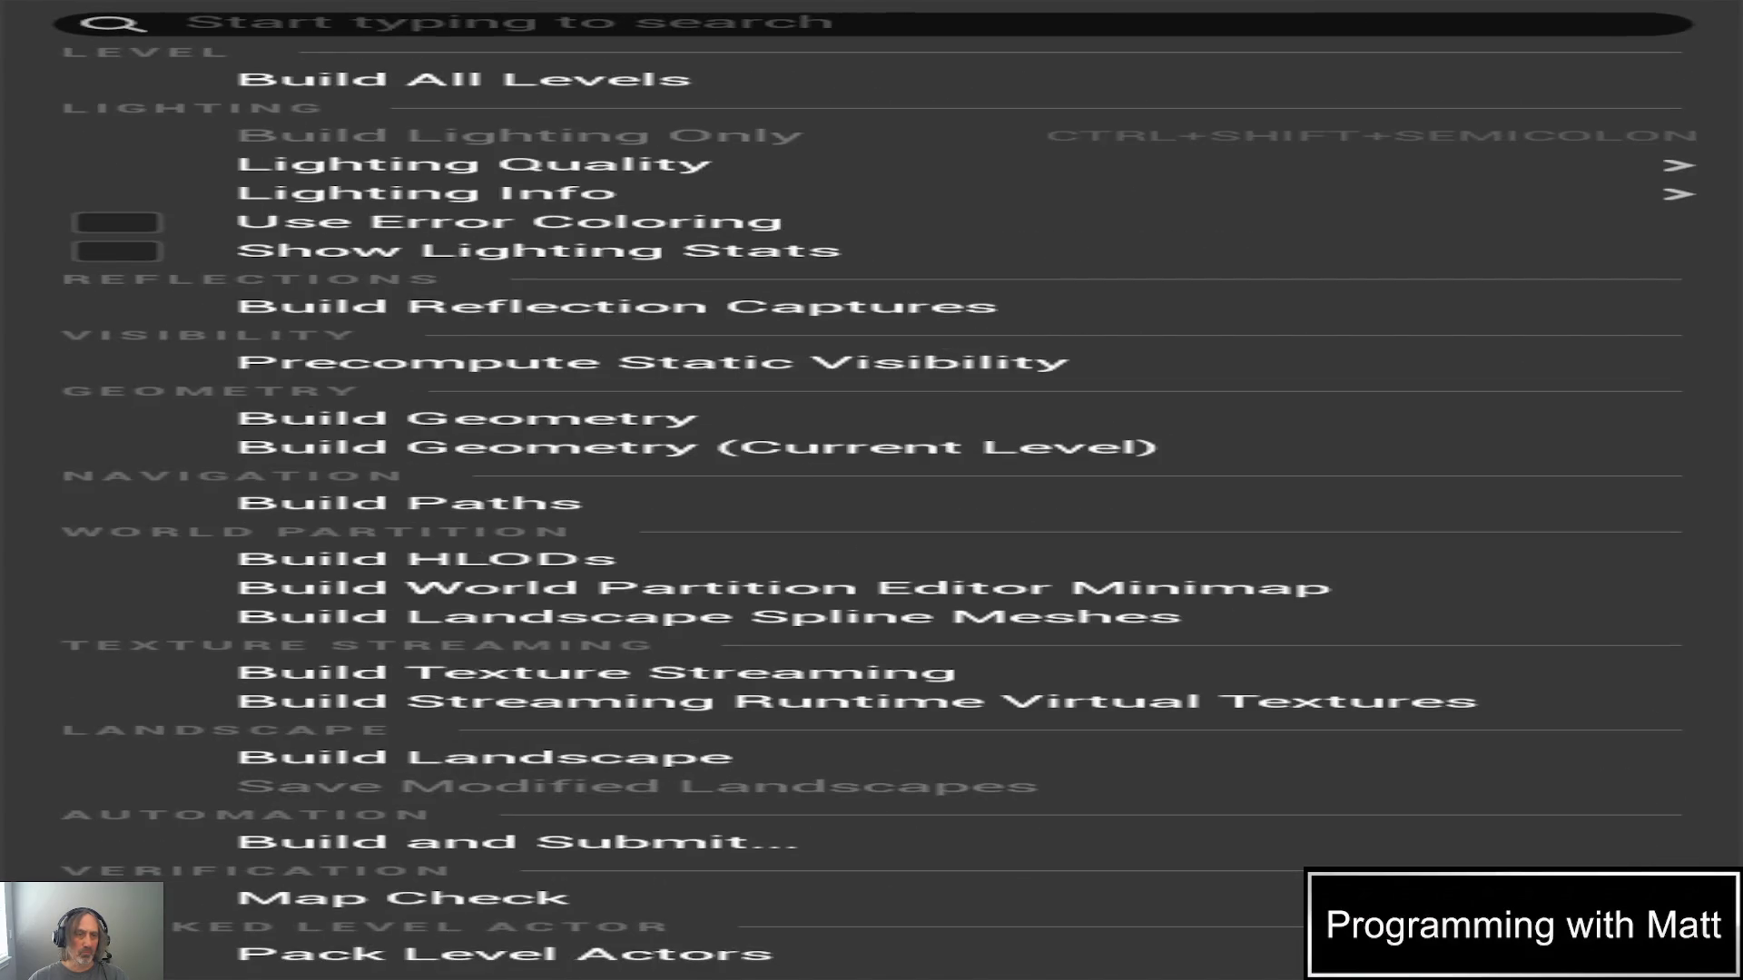
key(Right)
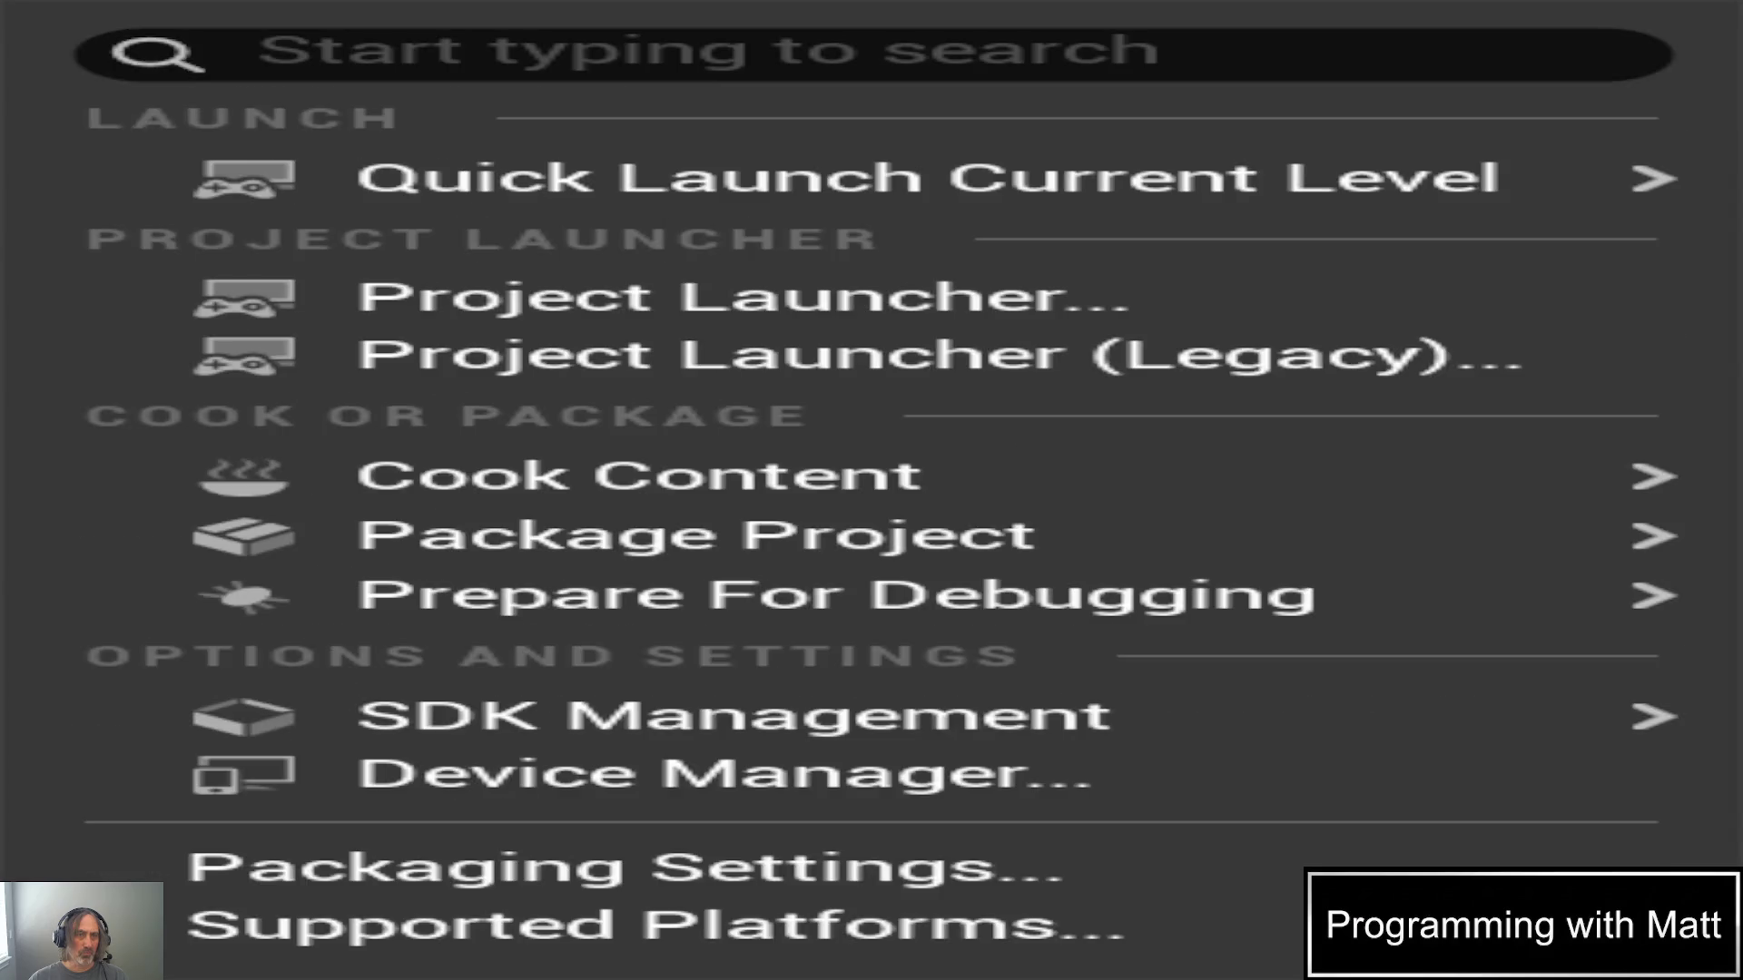
key(Left)
key(Left)
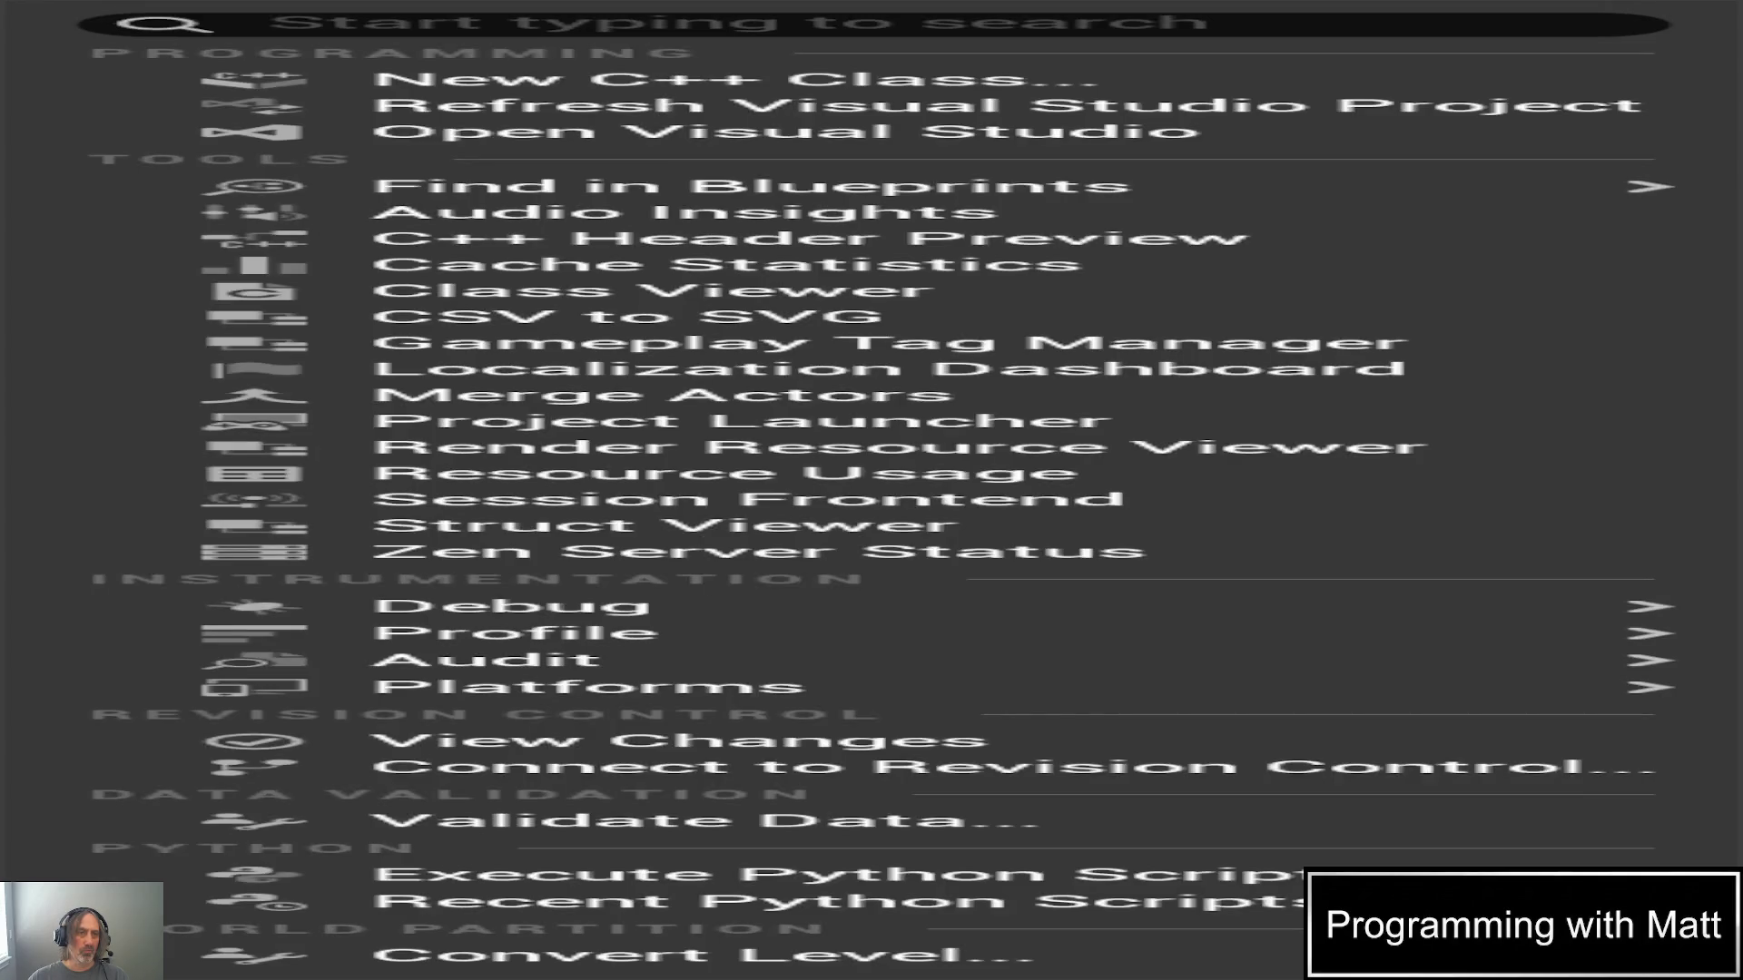
click(336, 25)
text(n)
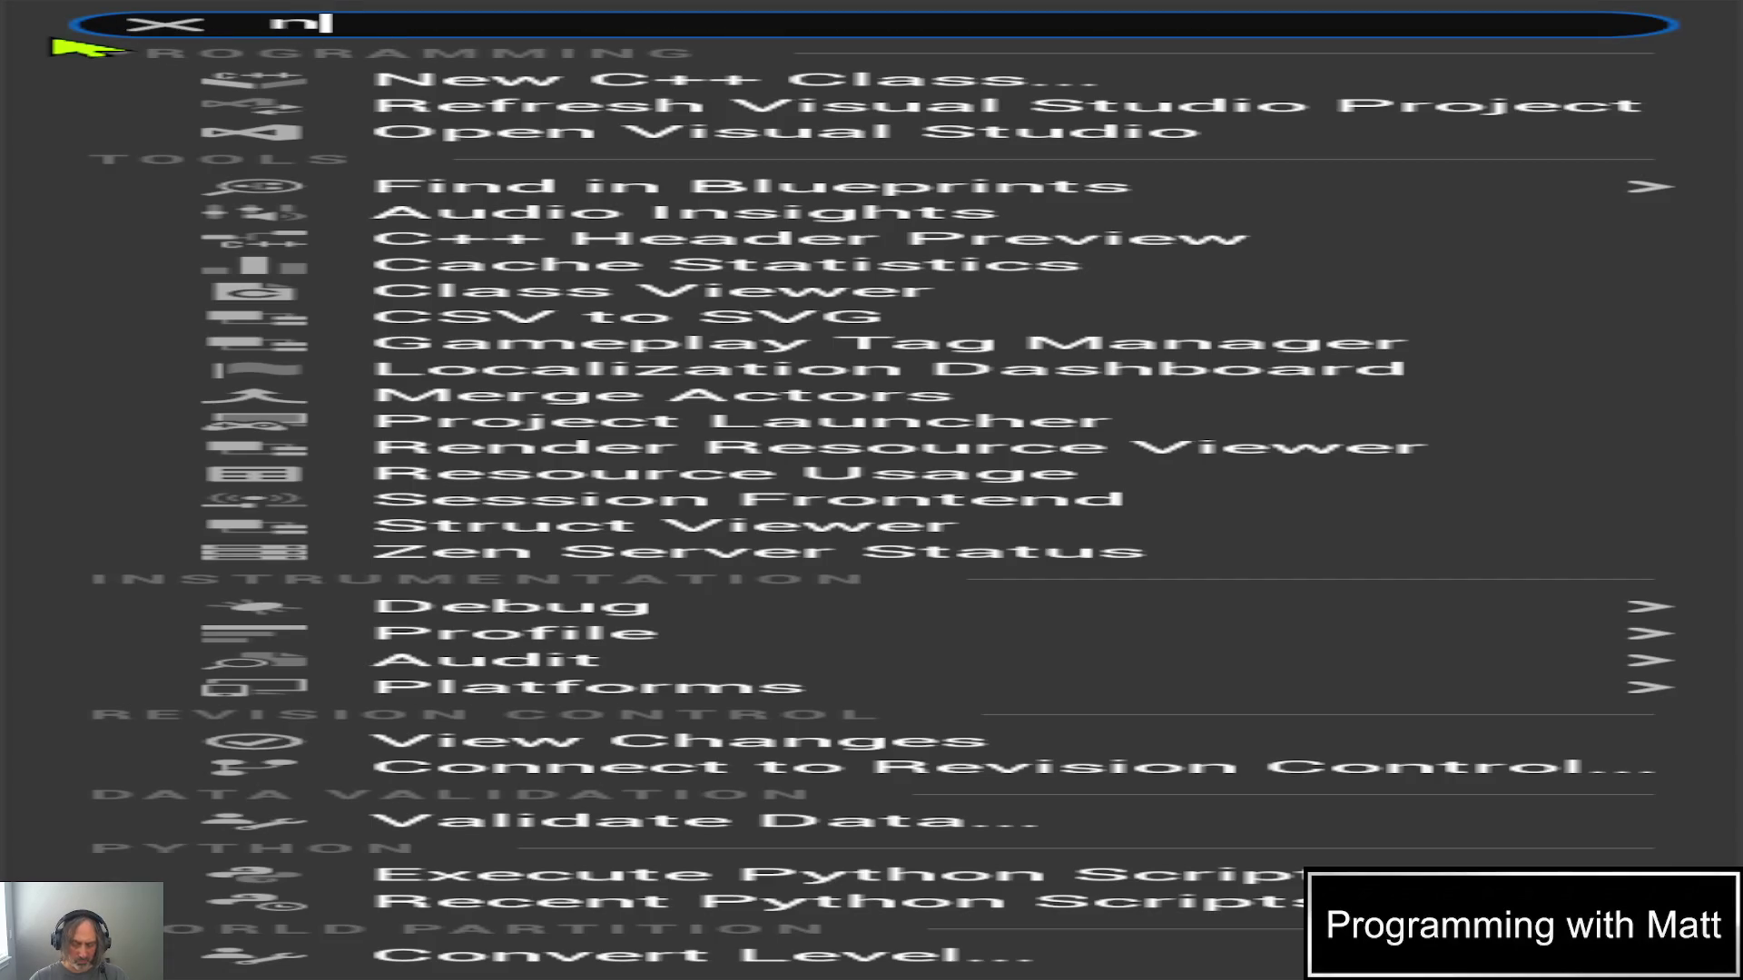
text(lav)
click(166, 23)
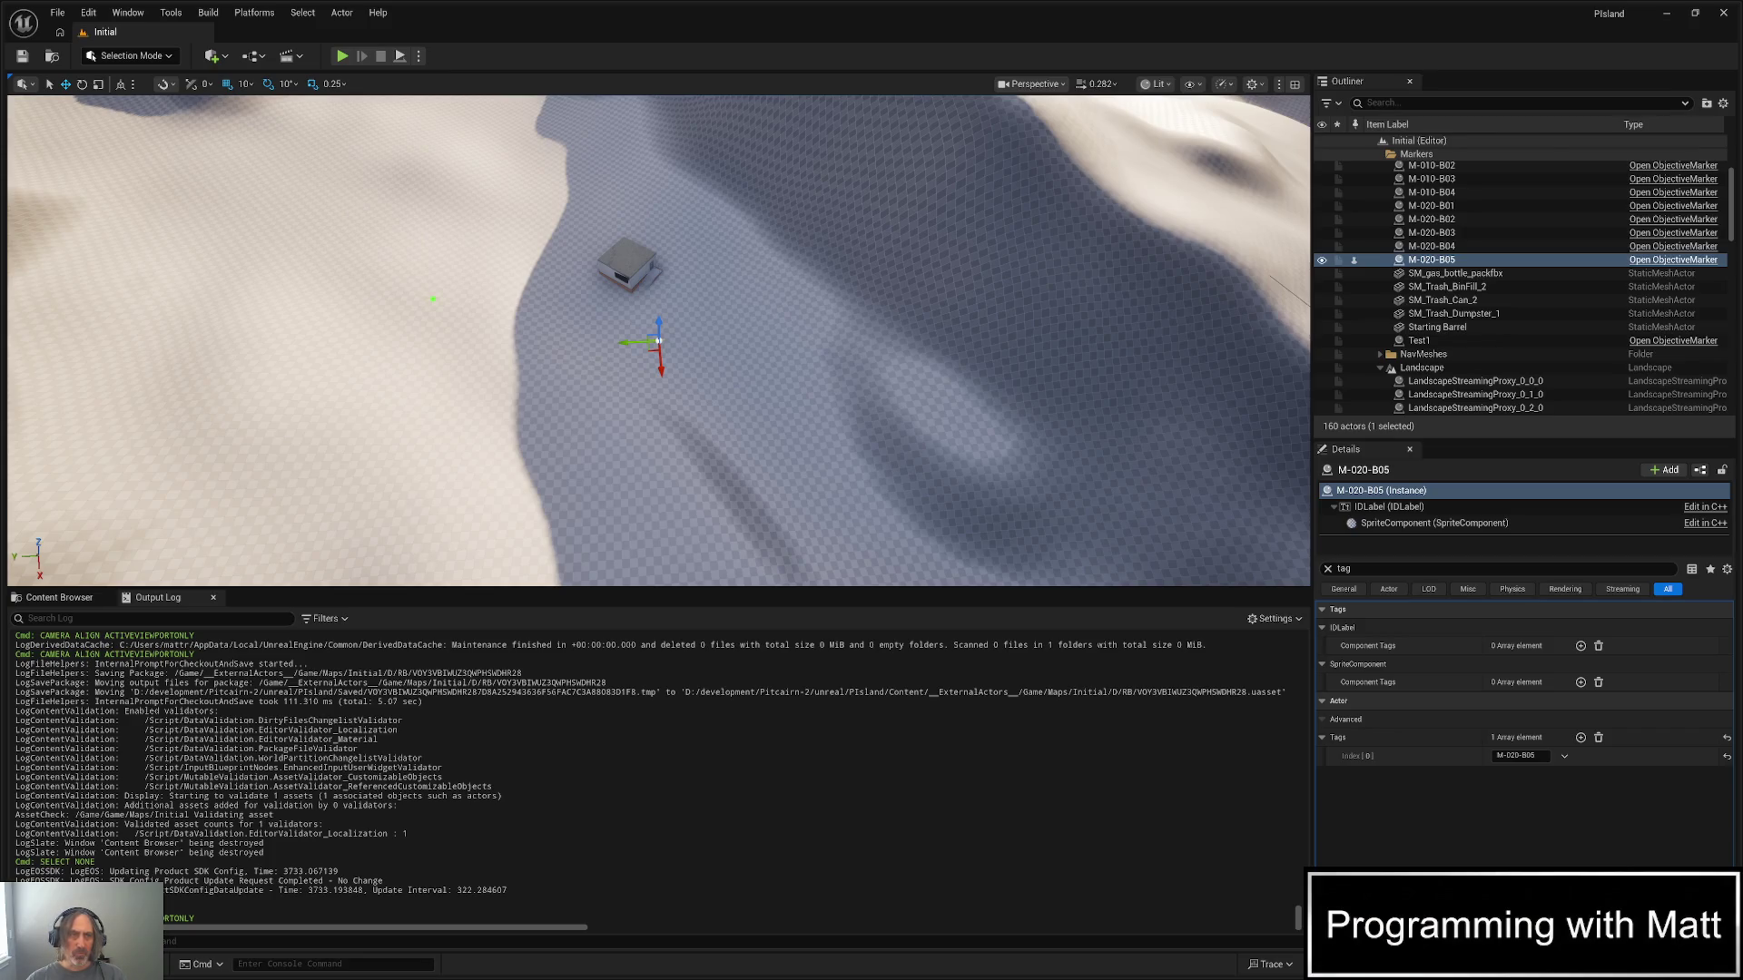
- Show the Window menu's list of editor panels
click(128, 12)
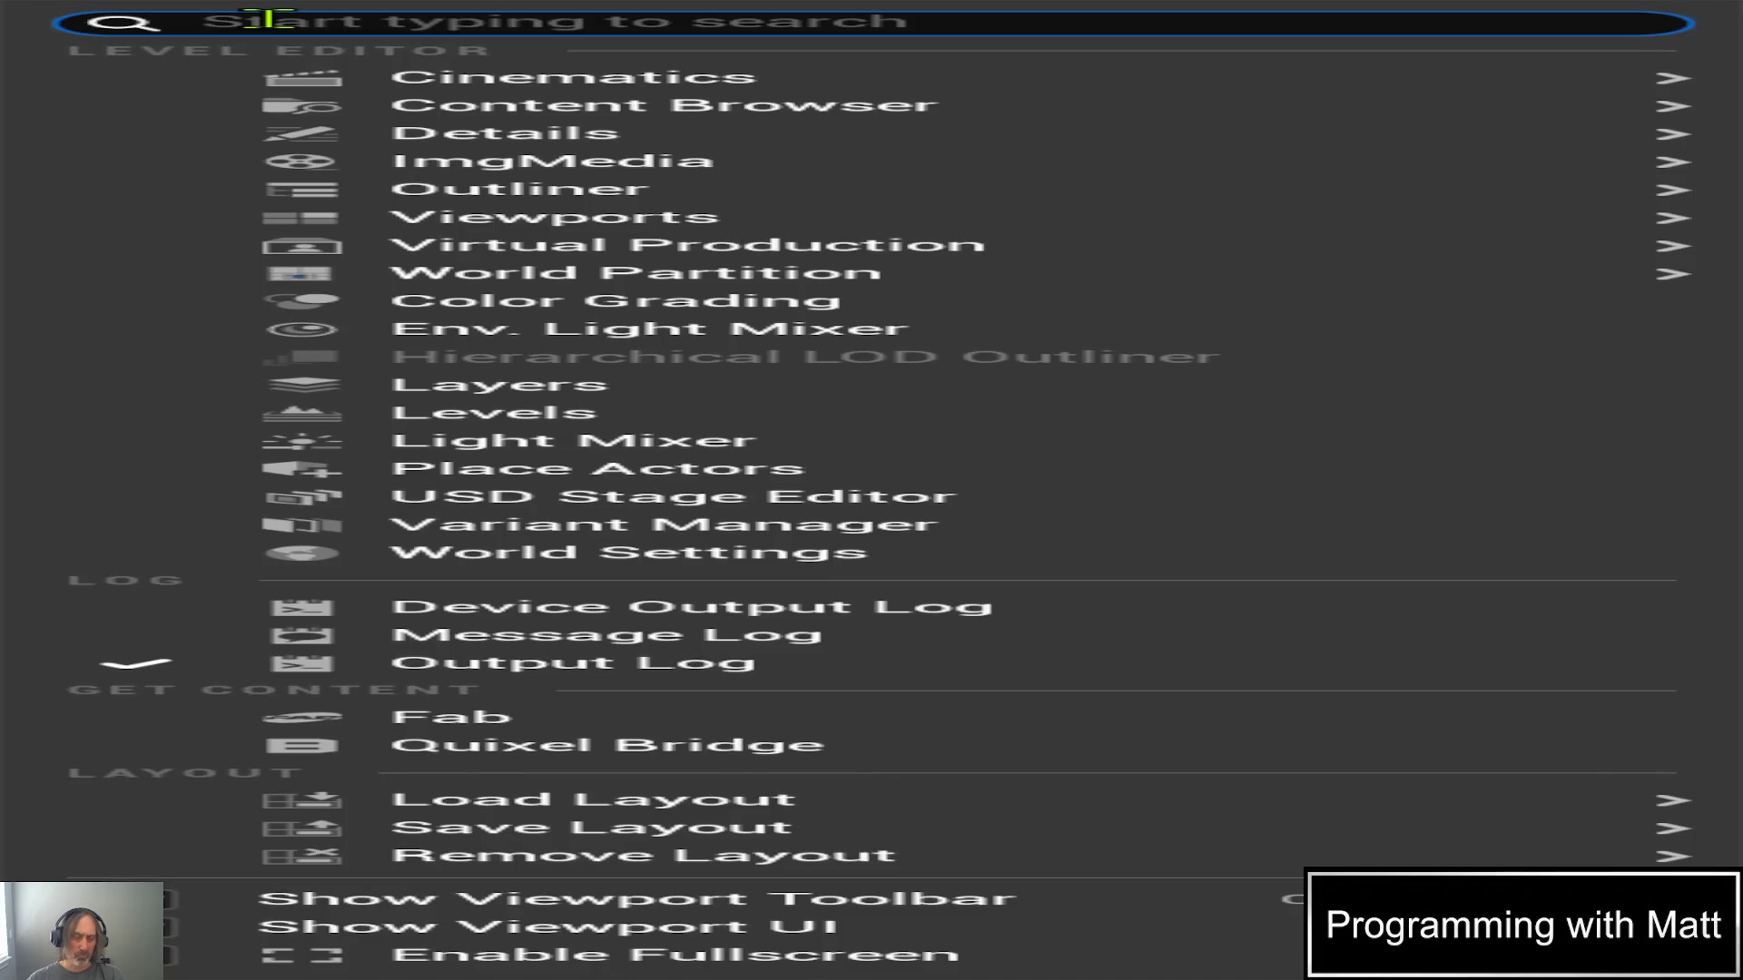
- Search 'place' in the Window menu and choose Place Actors
text(place)
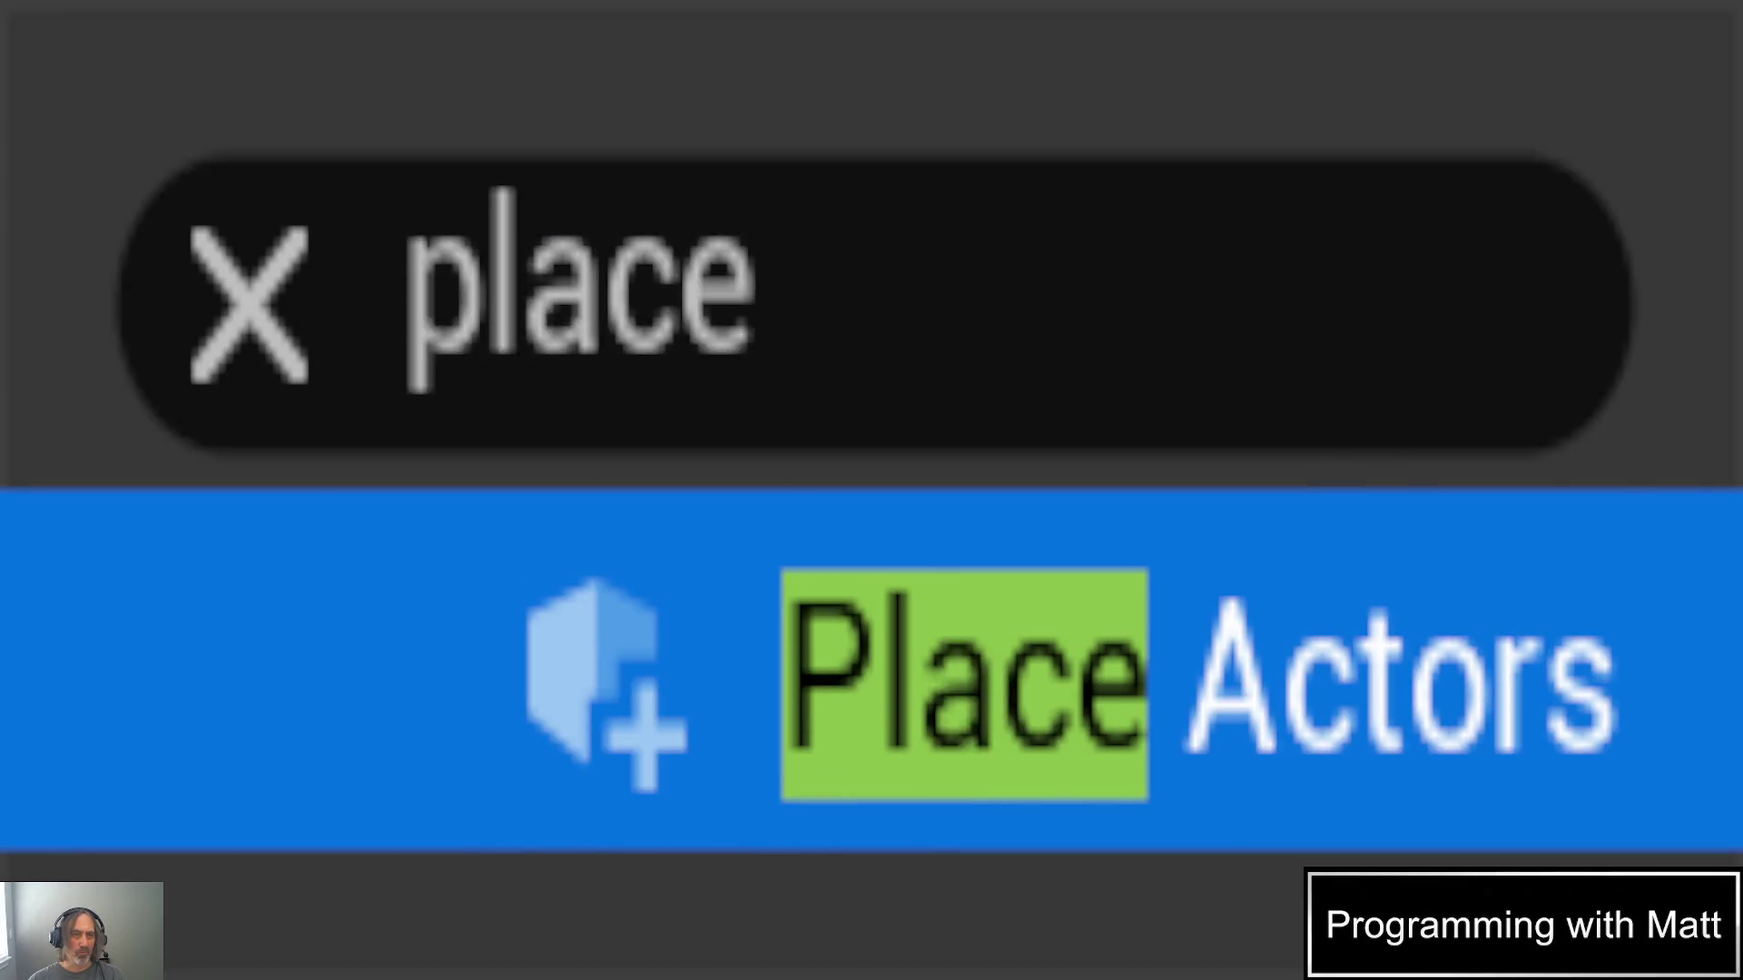
click(874, 483)
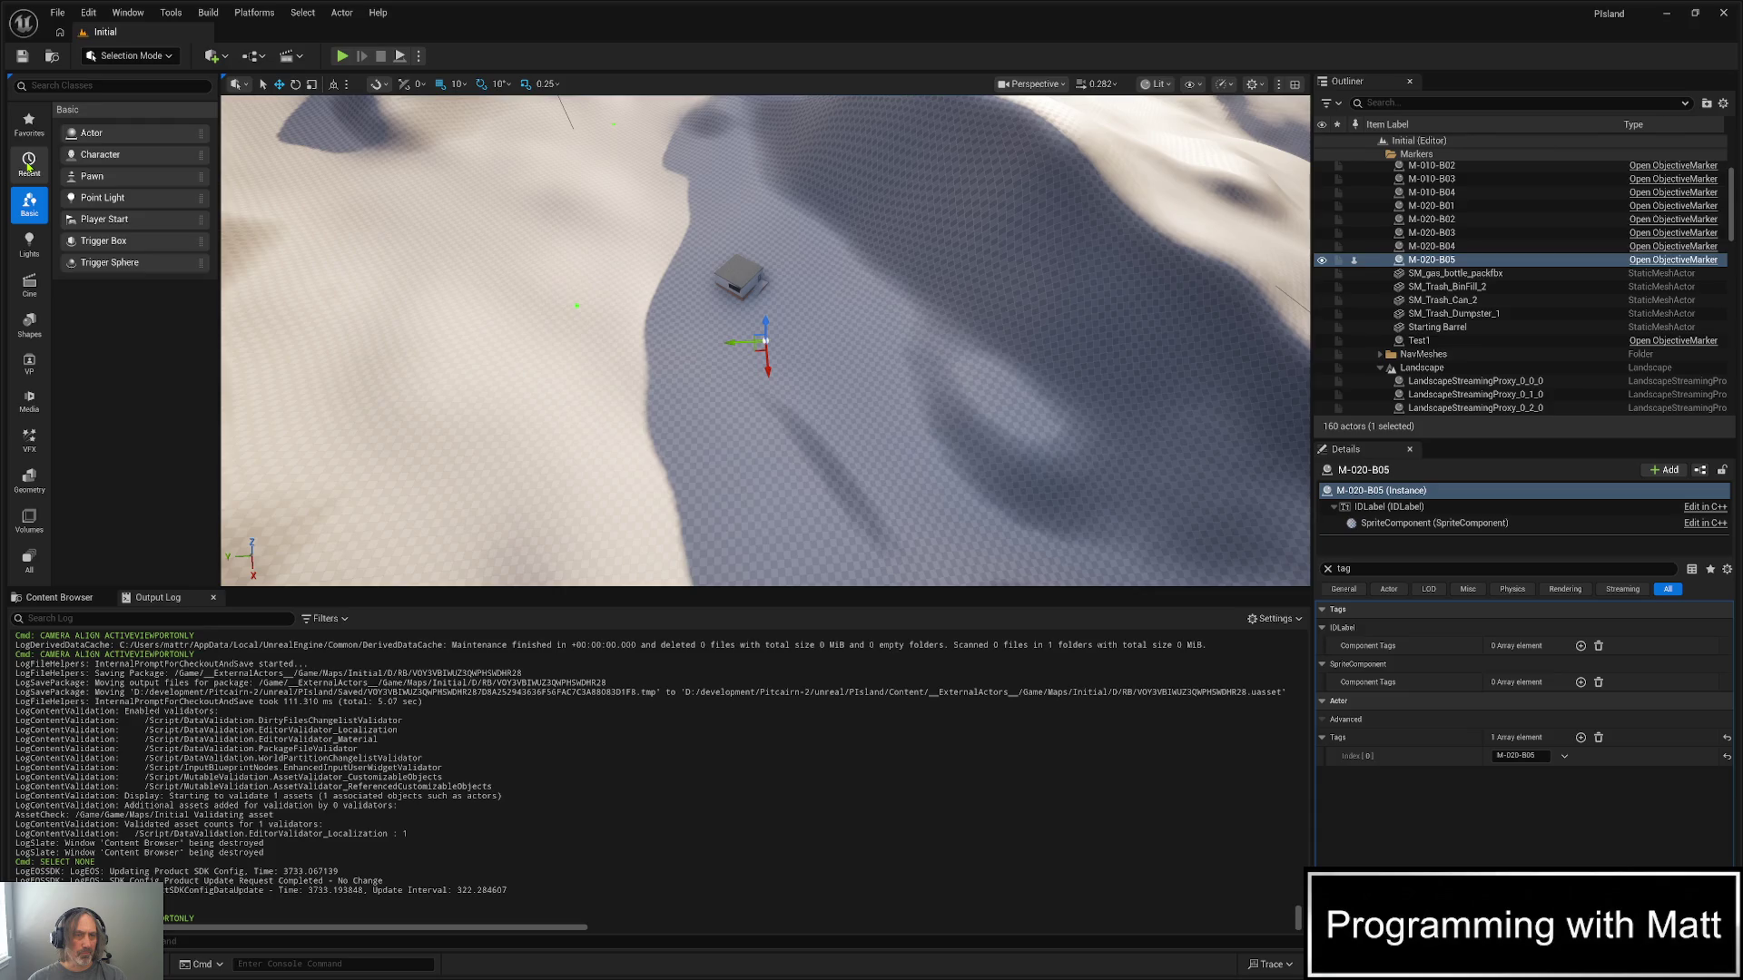
- Add a Nav Mesh Bounds Volume from Recent and move it into the NavMeshes folder
click(27, 163)
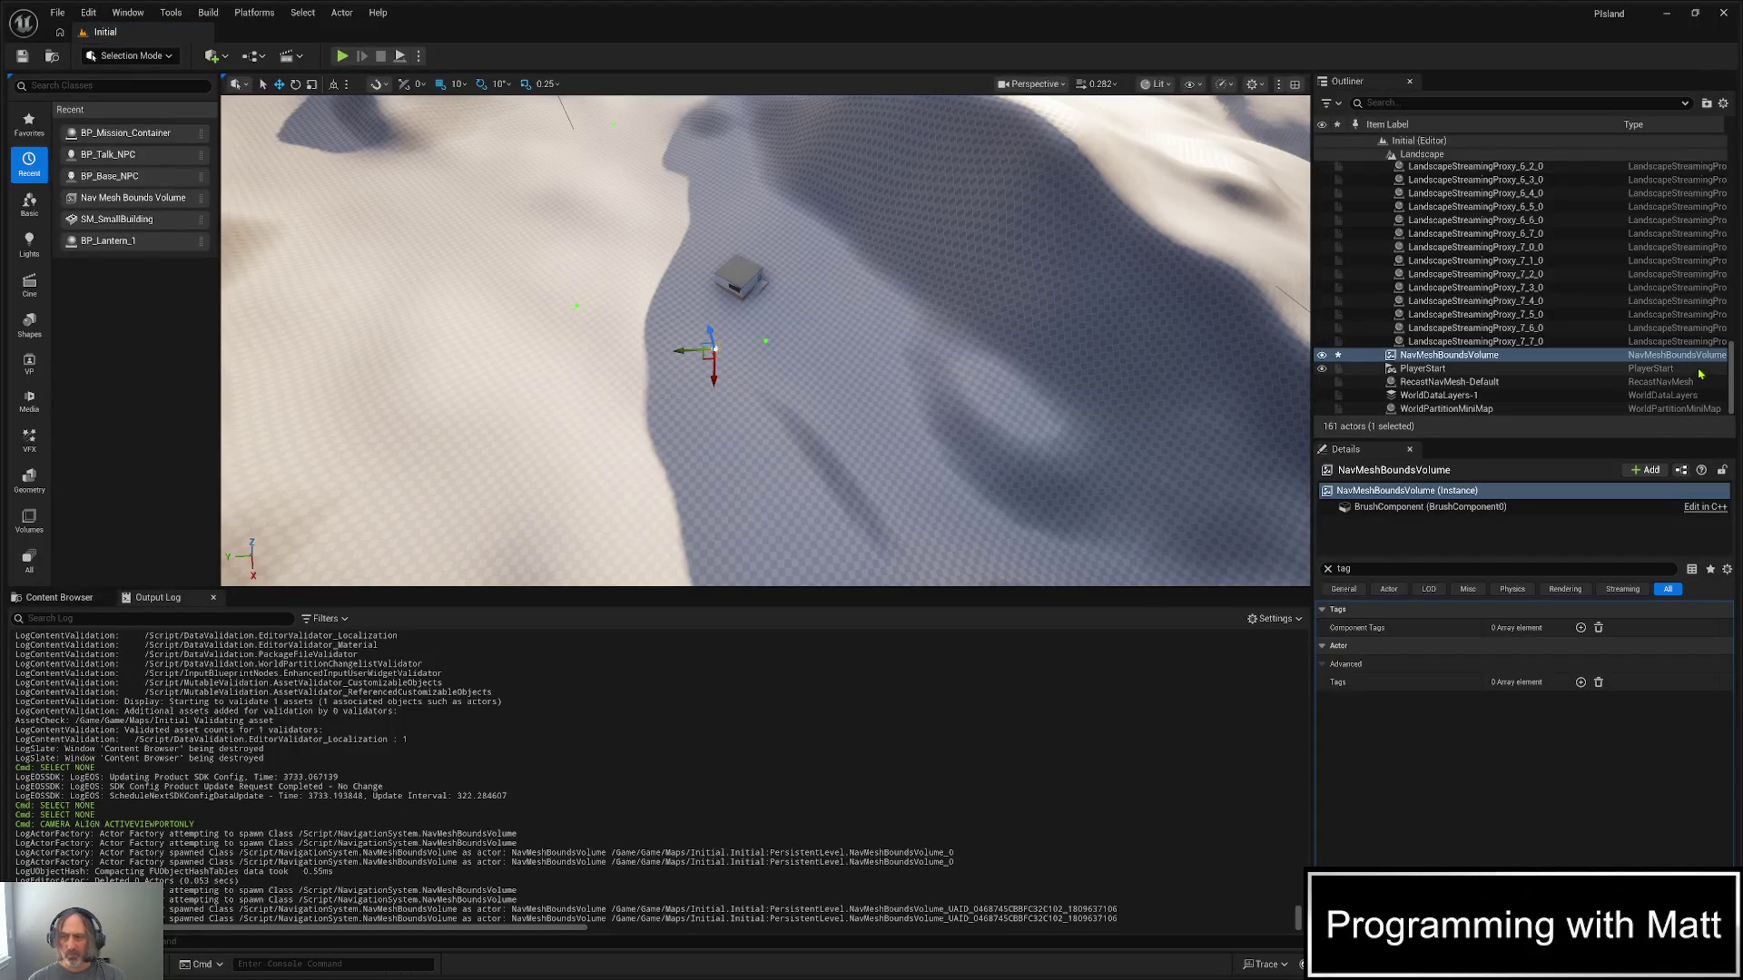
scroll(1553, 325, up, 15)
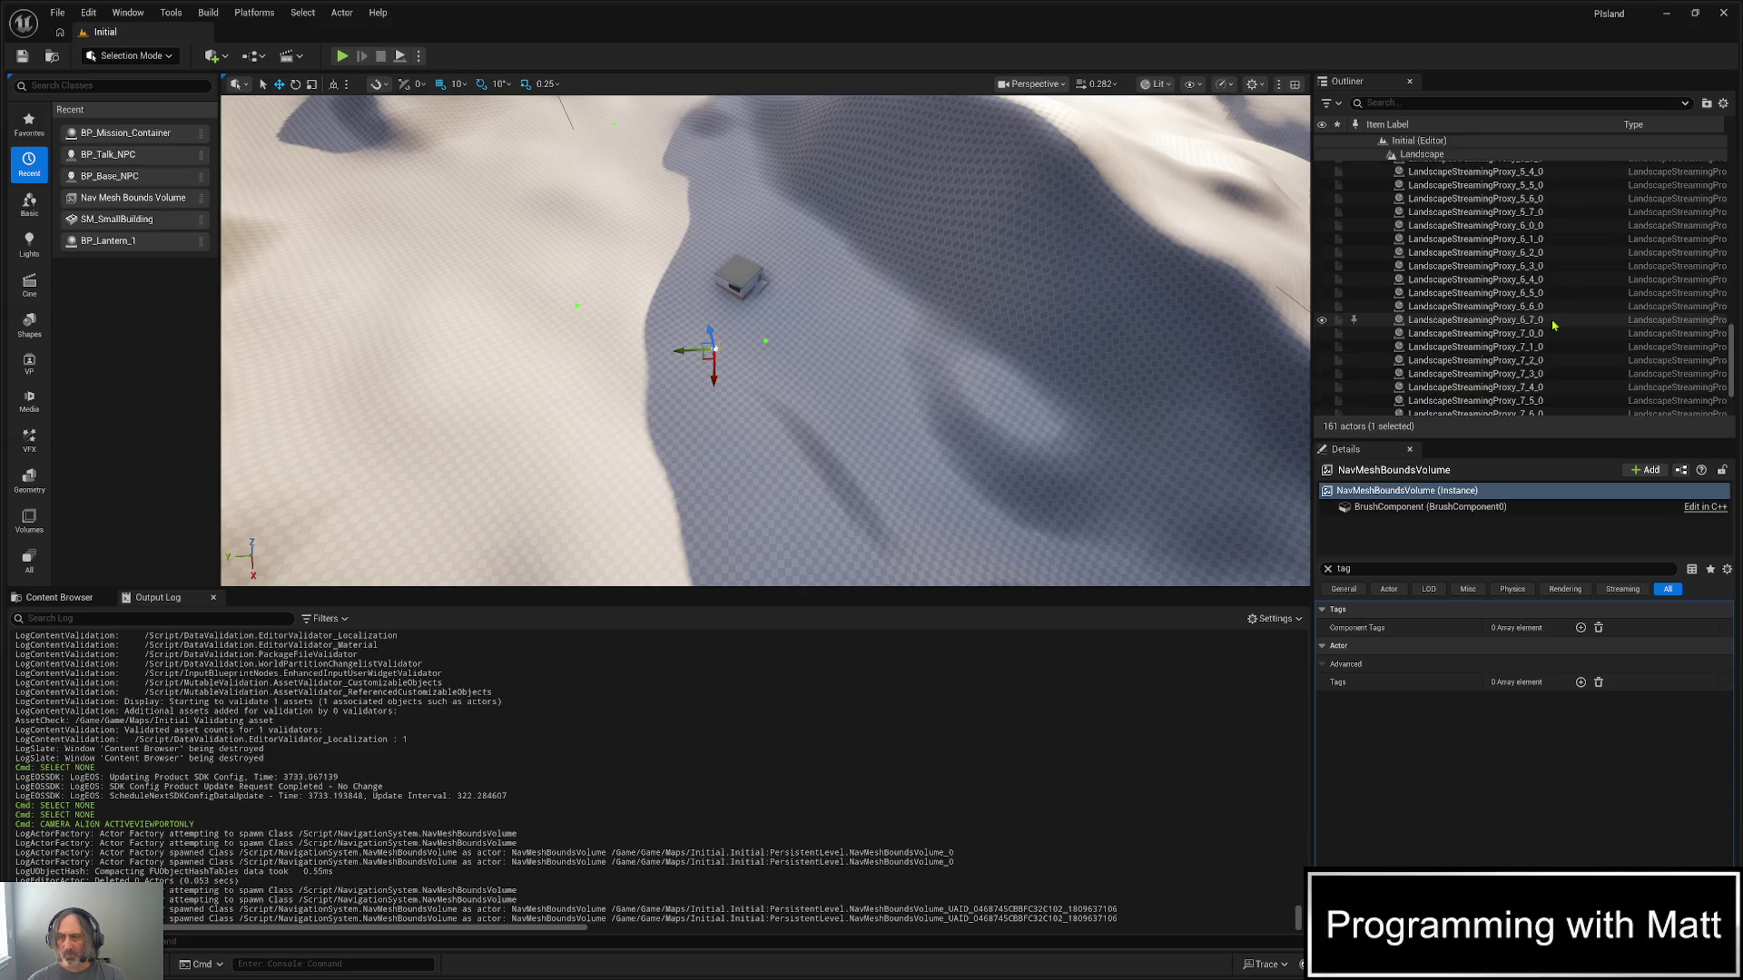
scroll(1548, 322, up, 5)
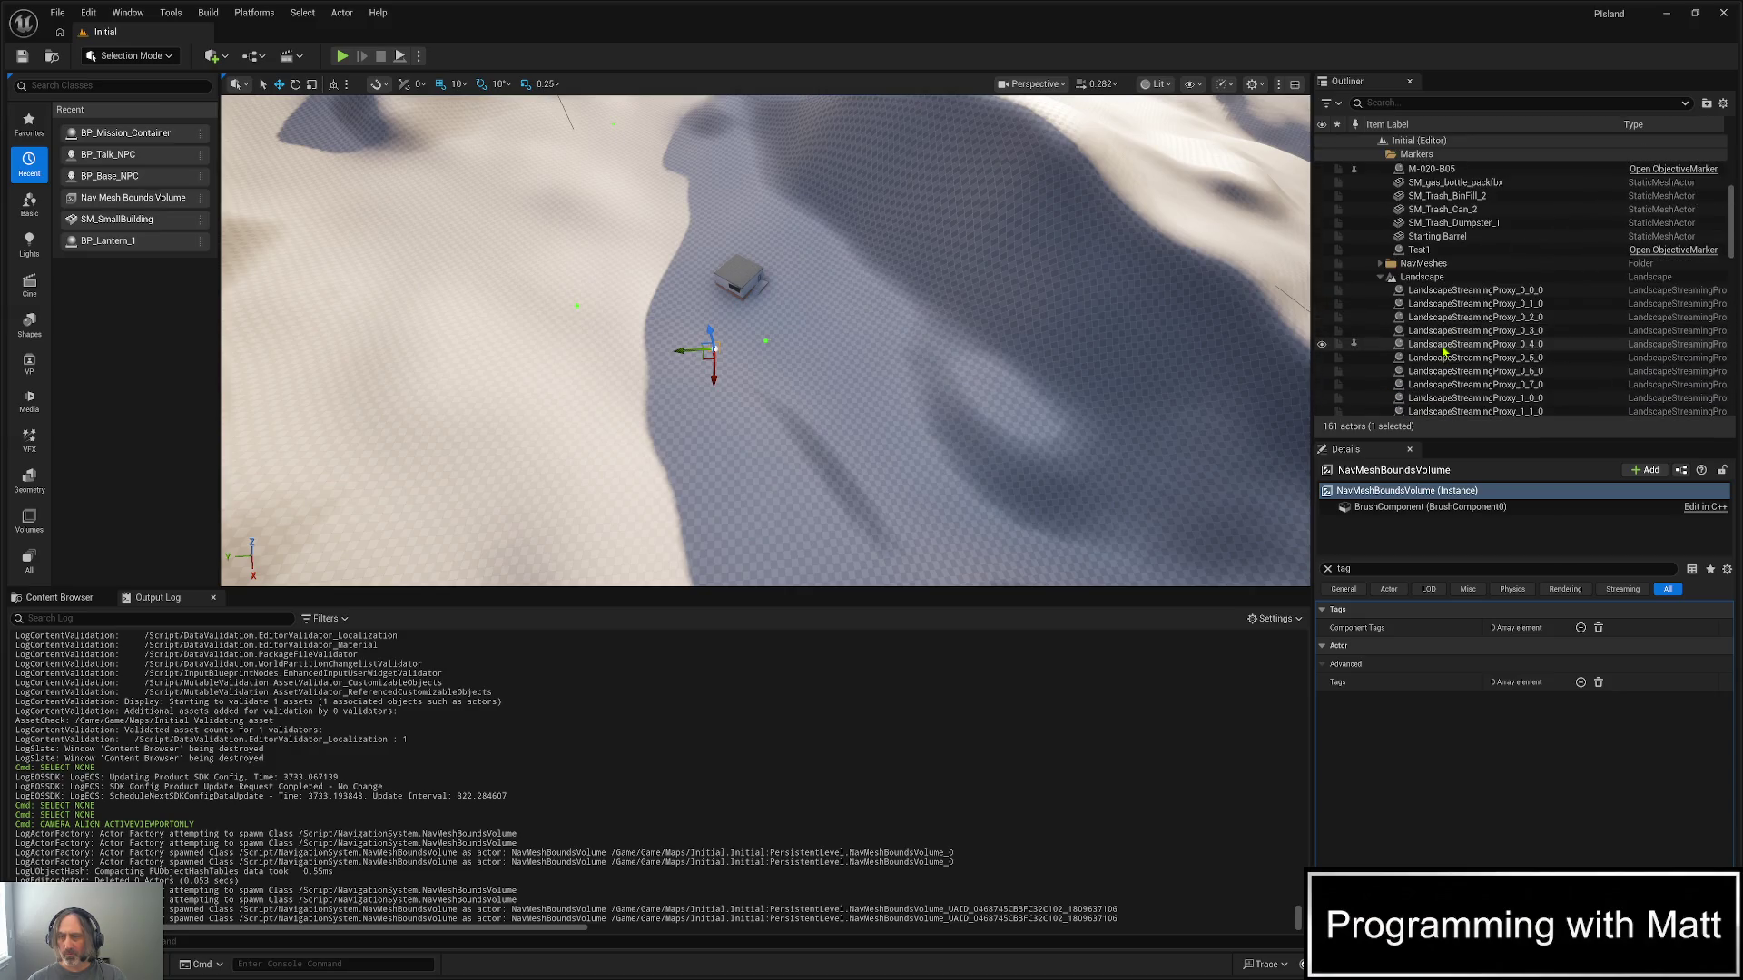
click(1378, 277)
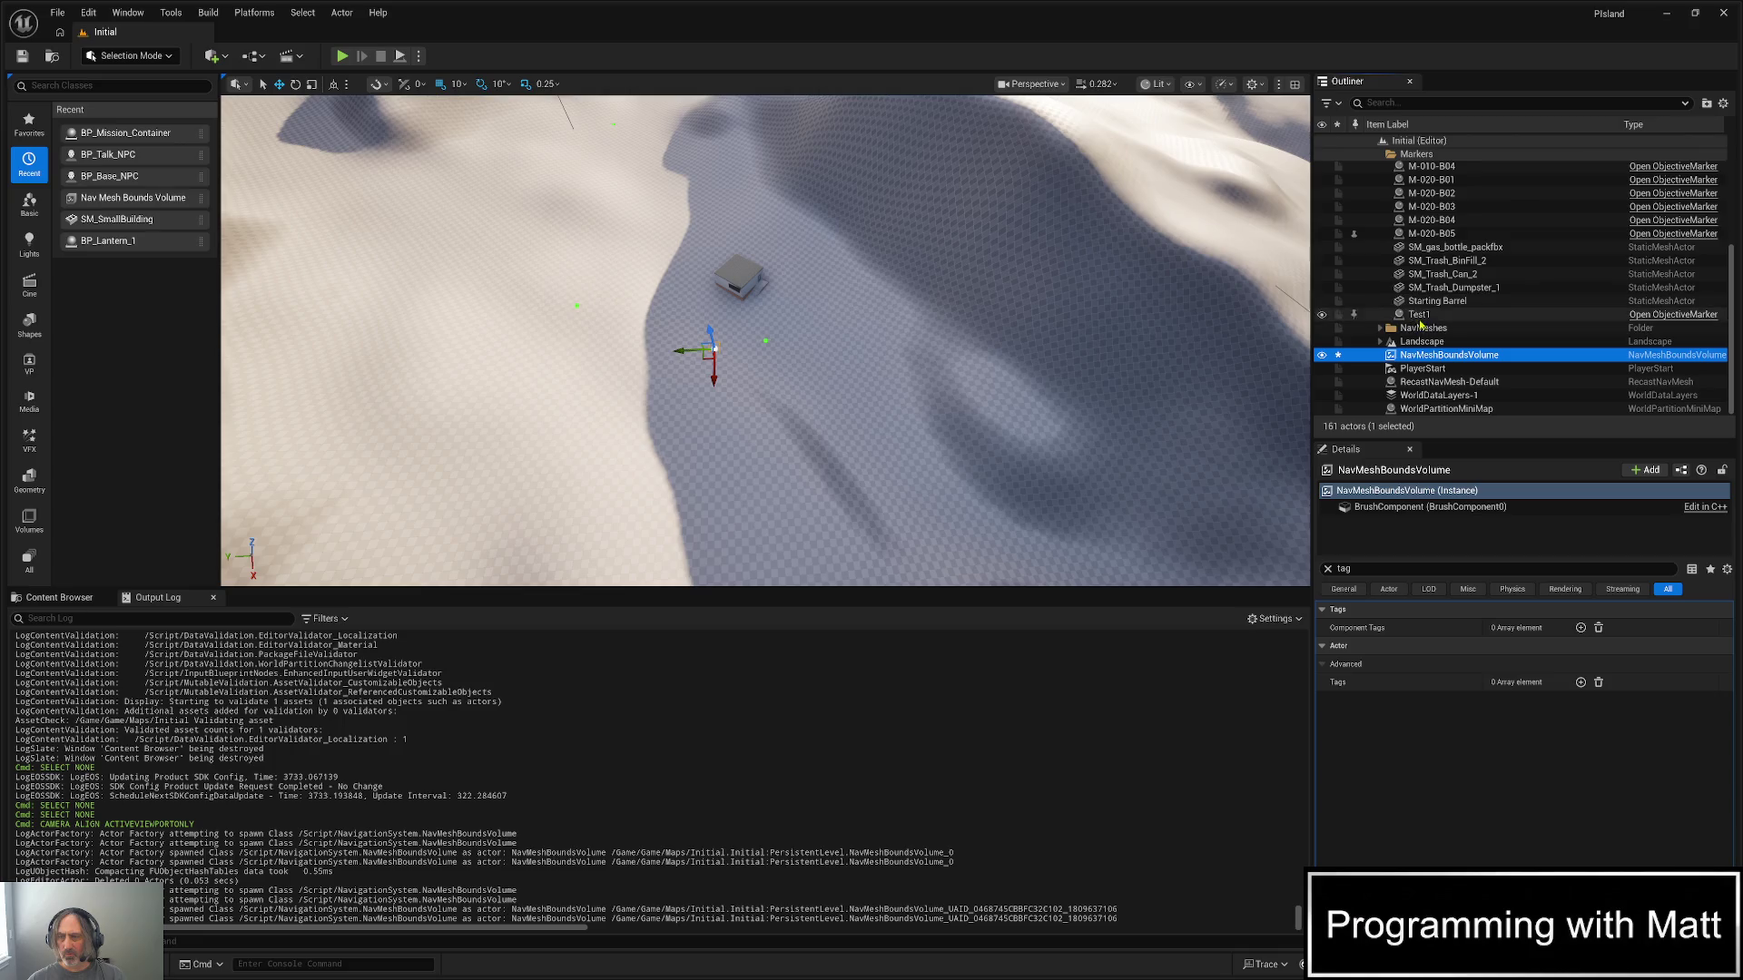
click(1380, 328)
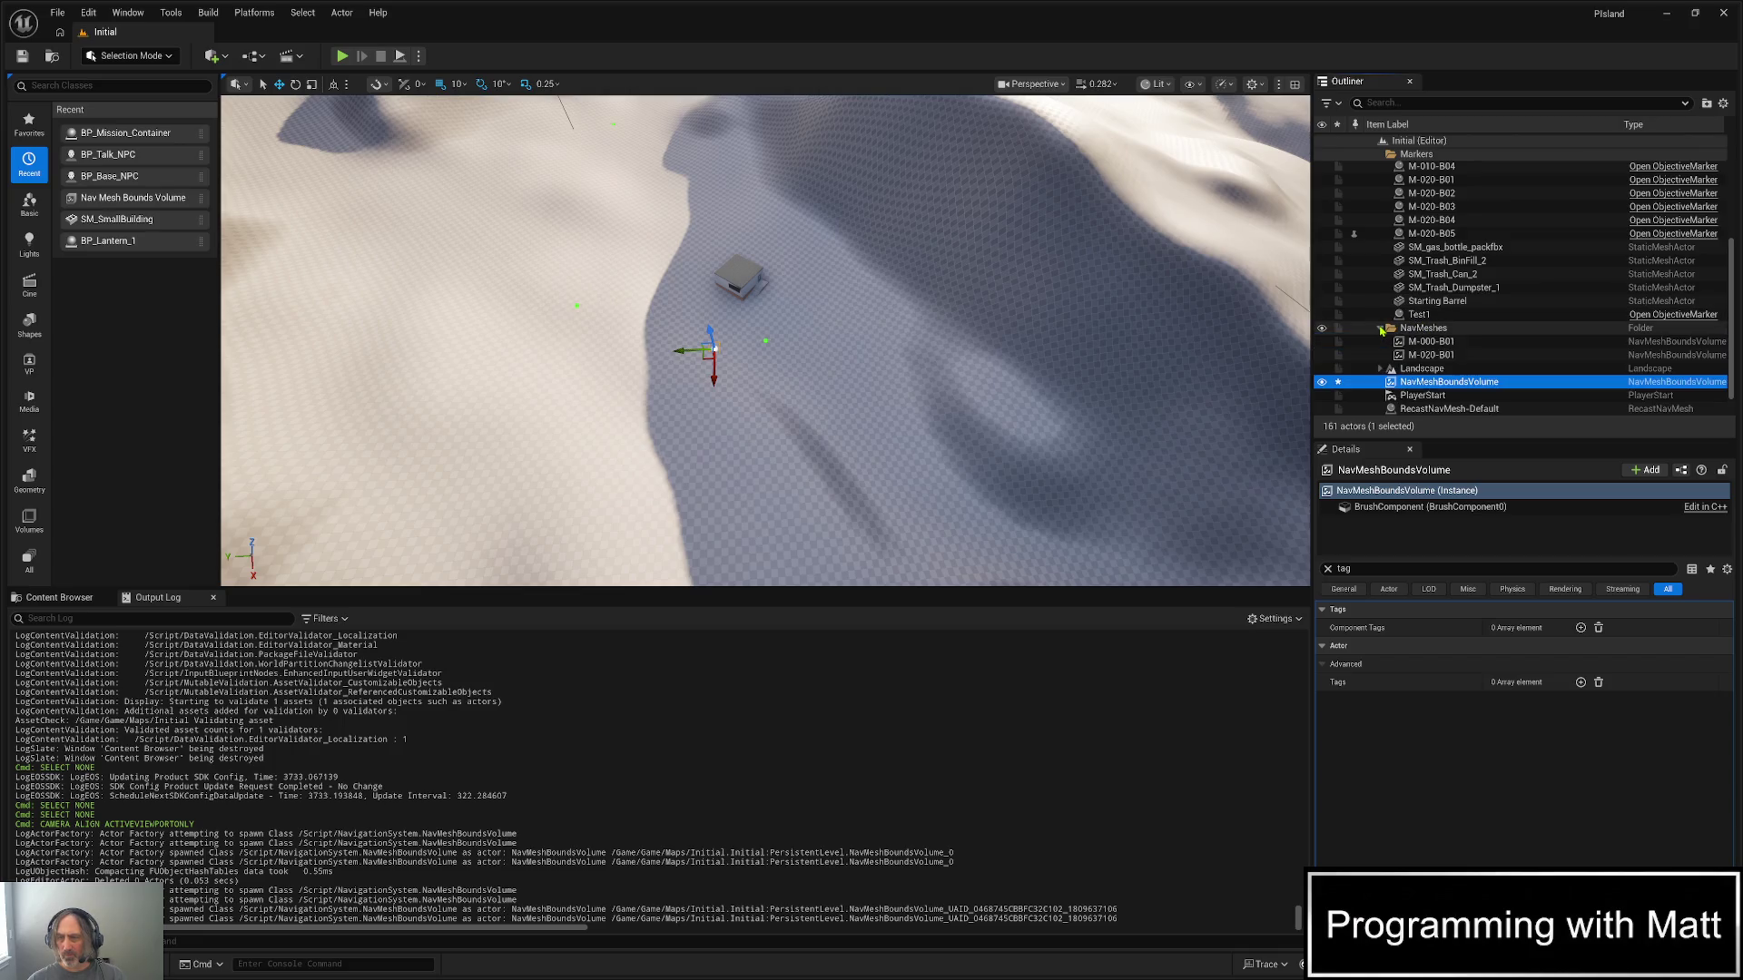
drag(1431, 386, 1424, 328)
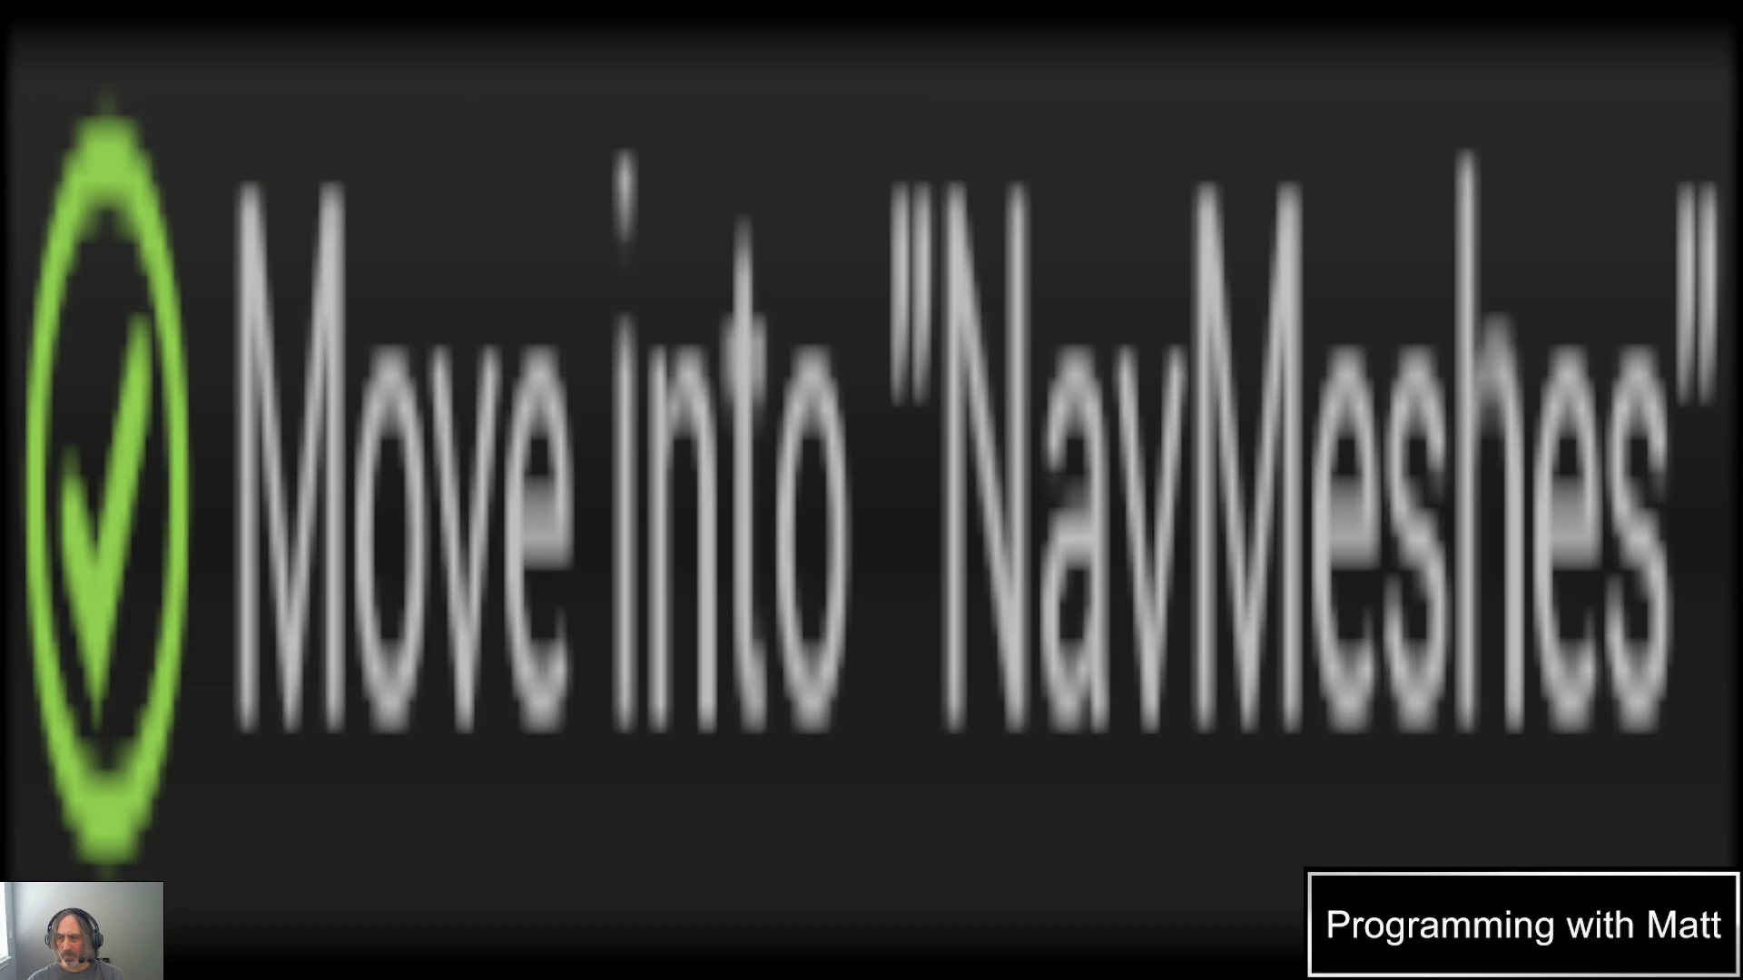
- Rename the new volume to M-020-B05 by copying the marker's name
click(1455, 234)
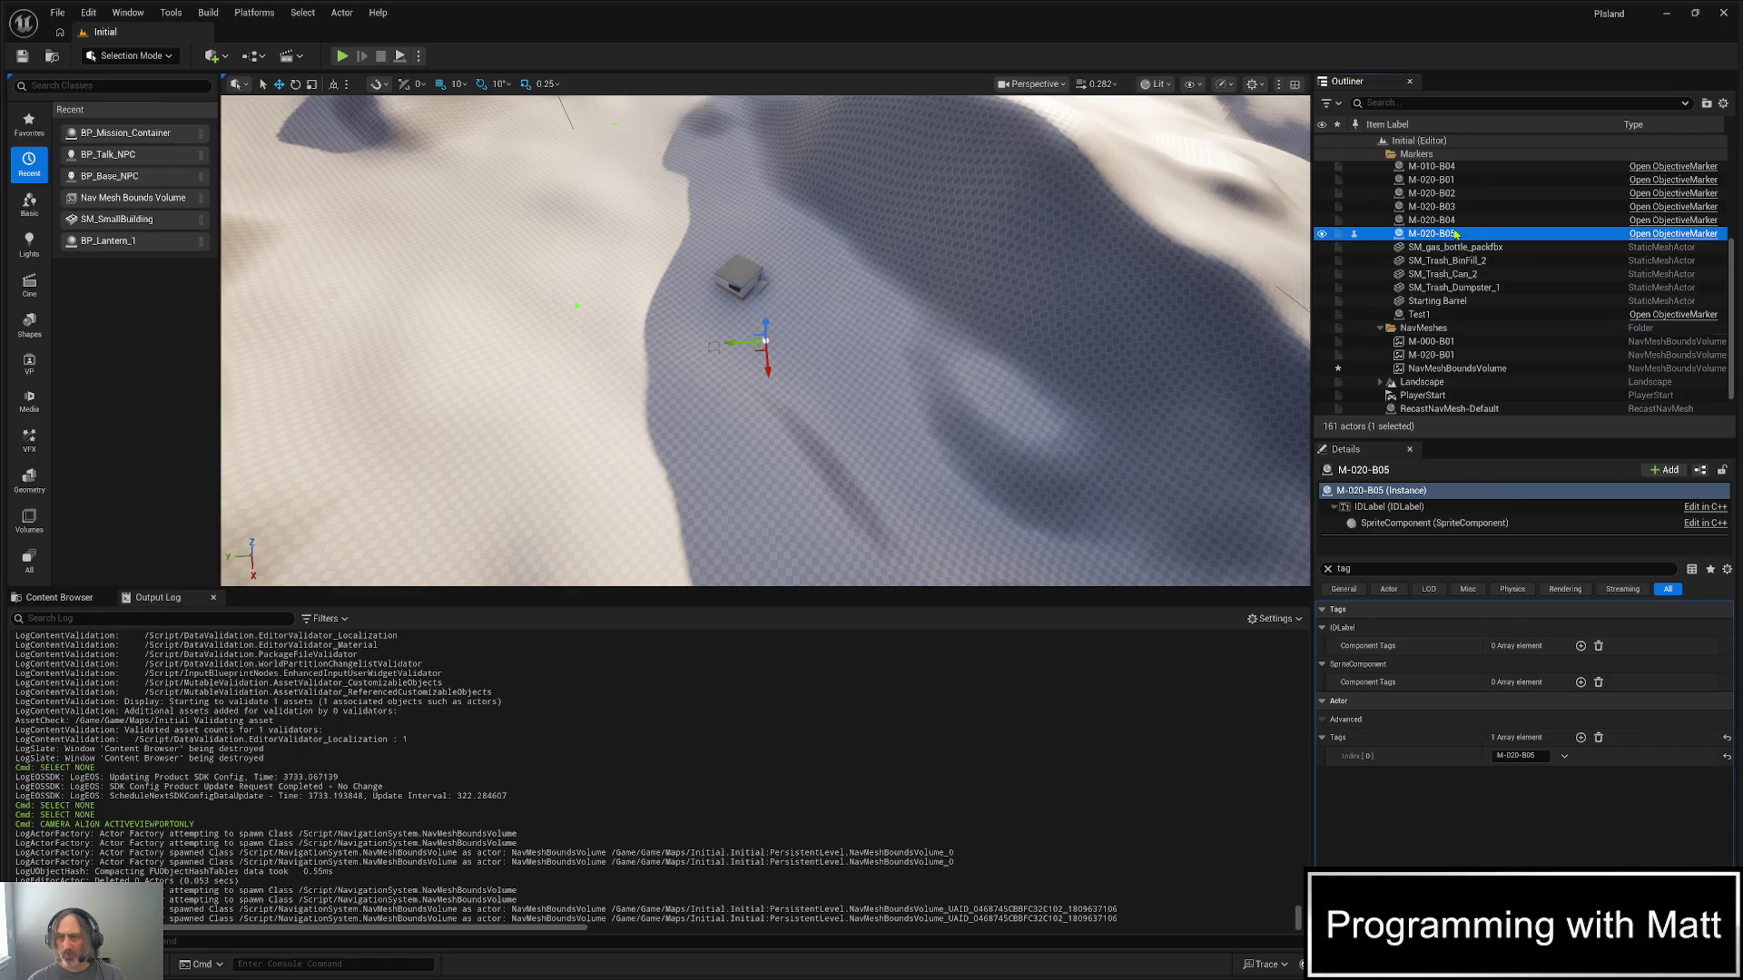
click(1455, 234)
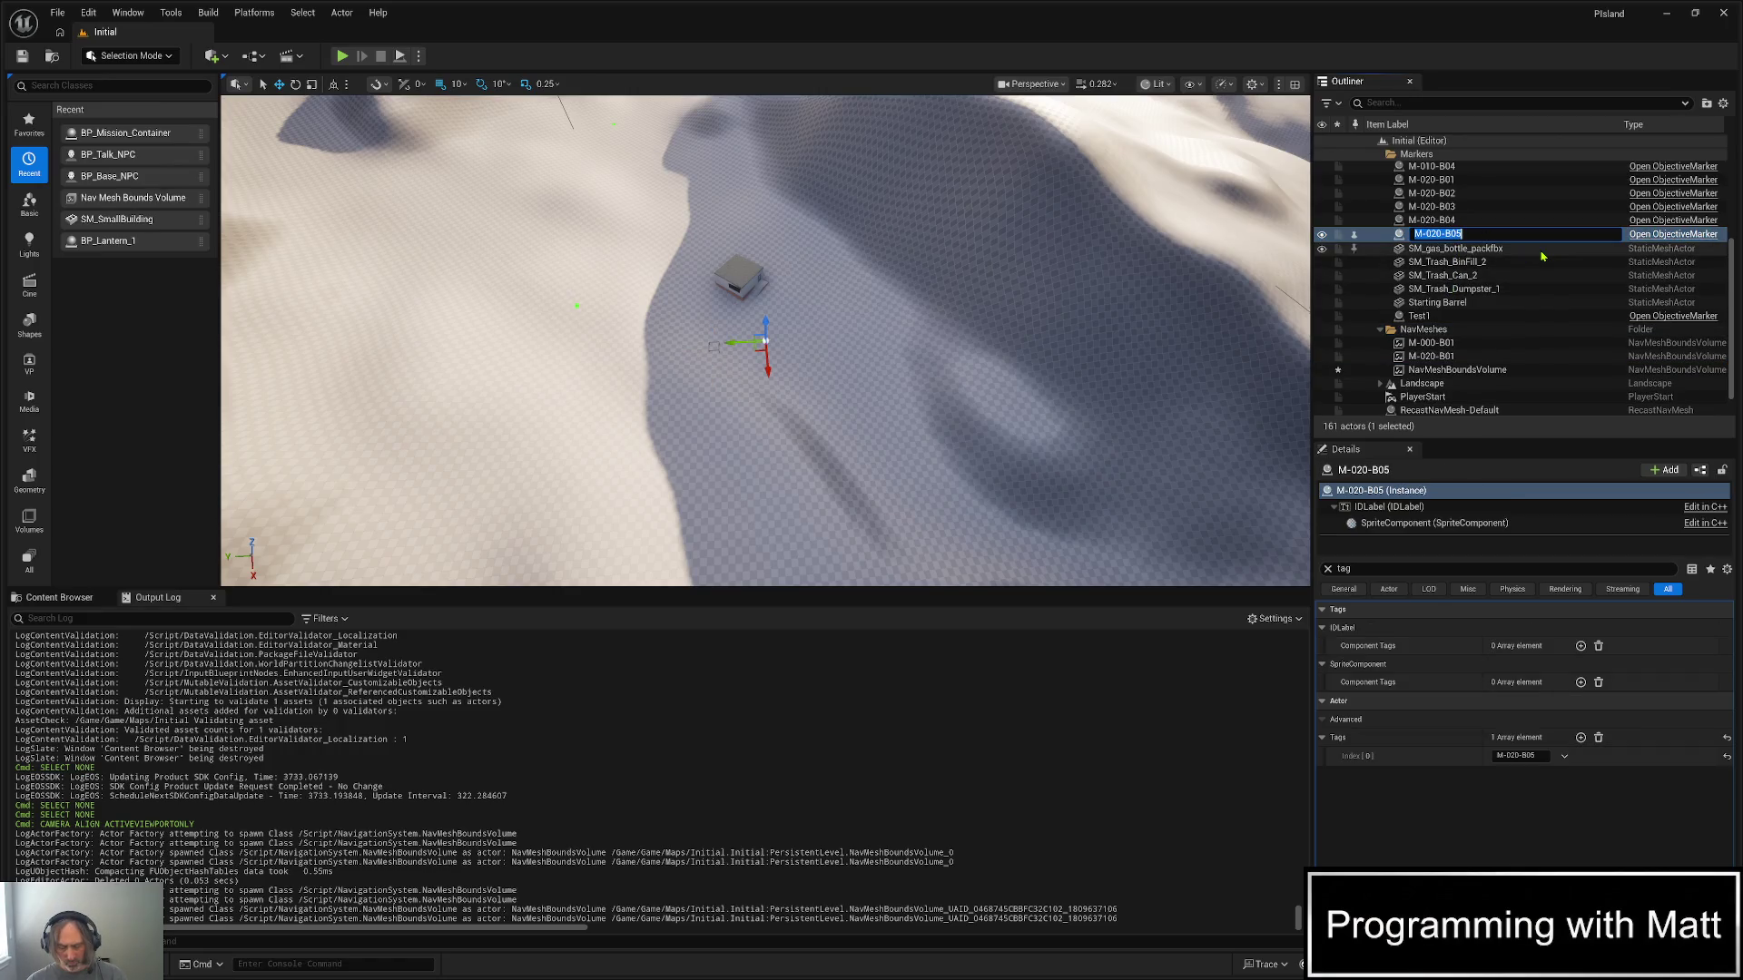
click(1458, 368)
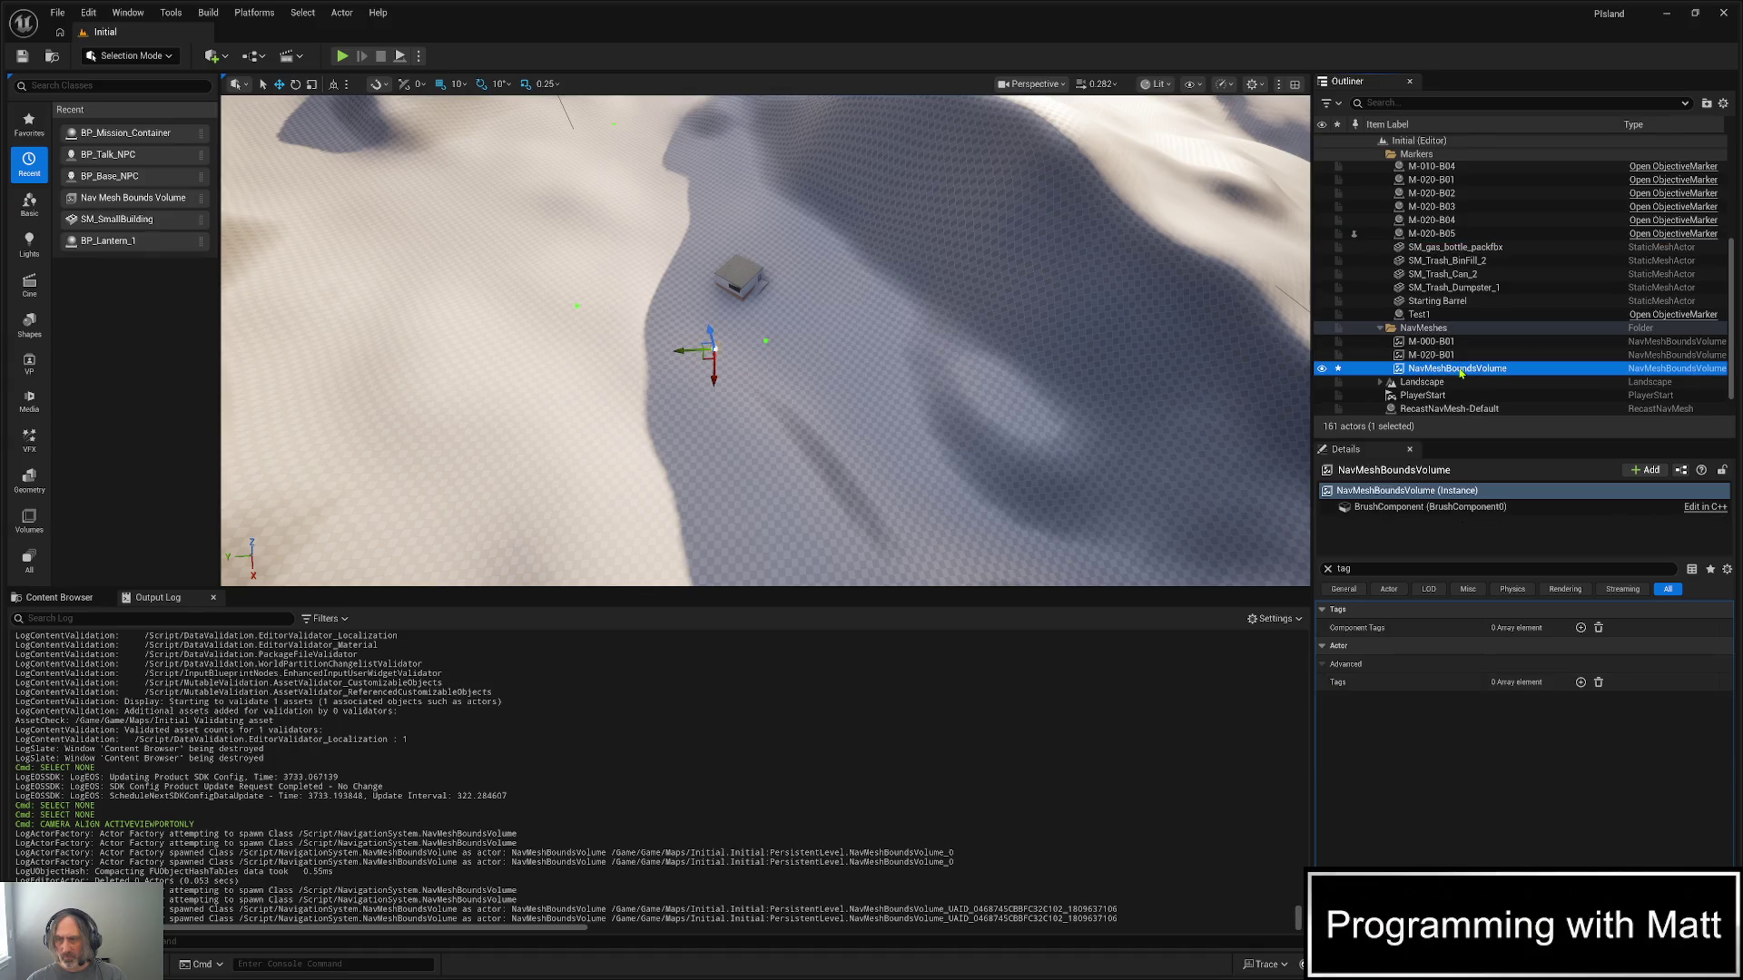
click(1459, 369)
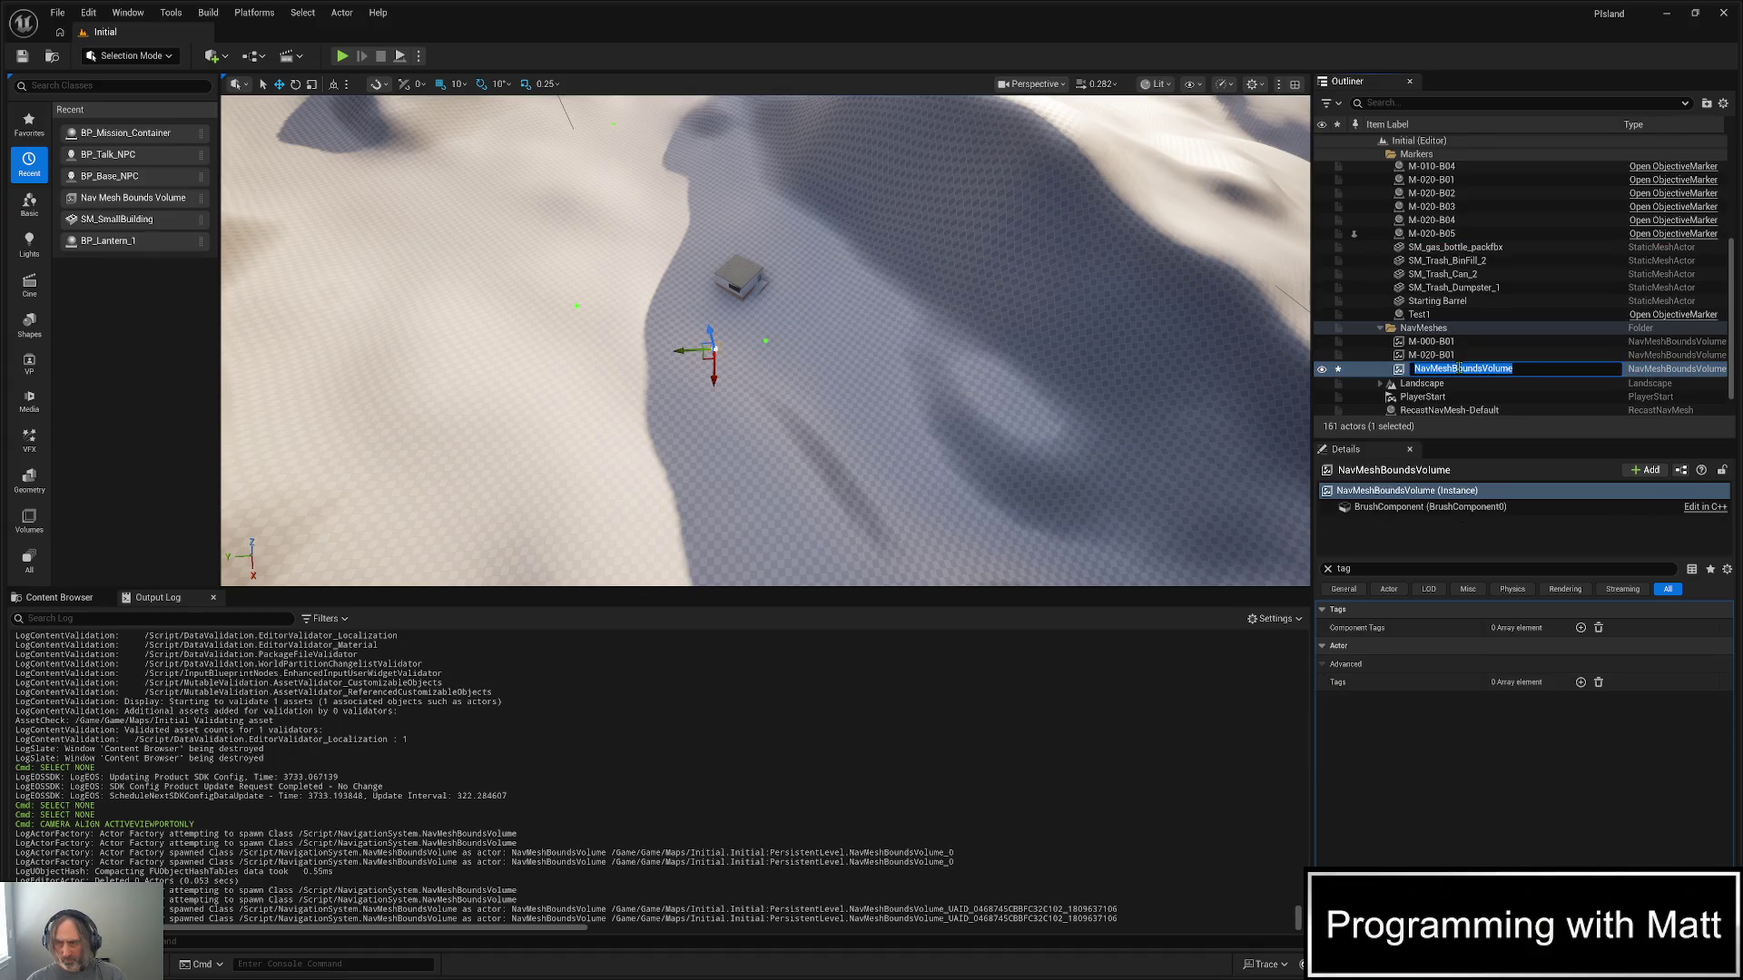
text(M-020-B05)
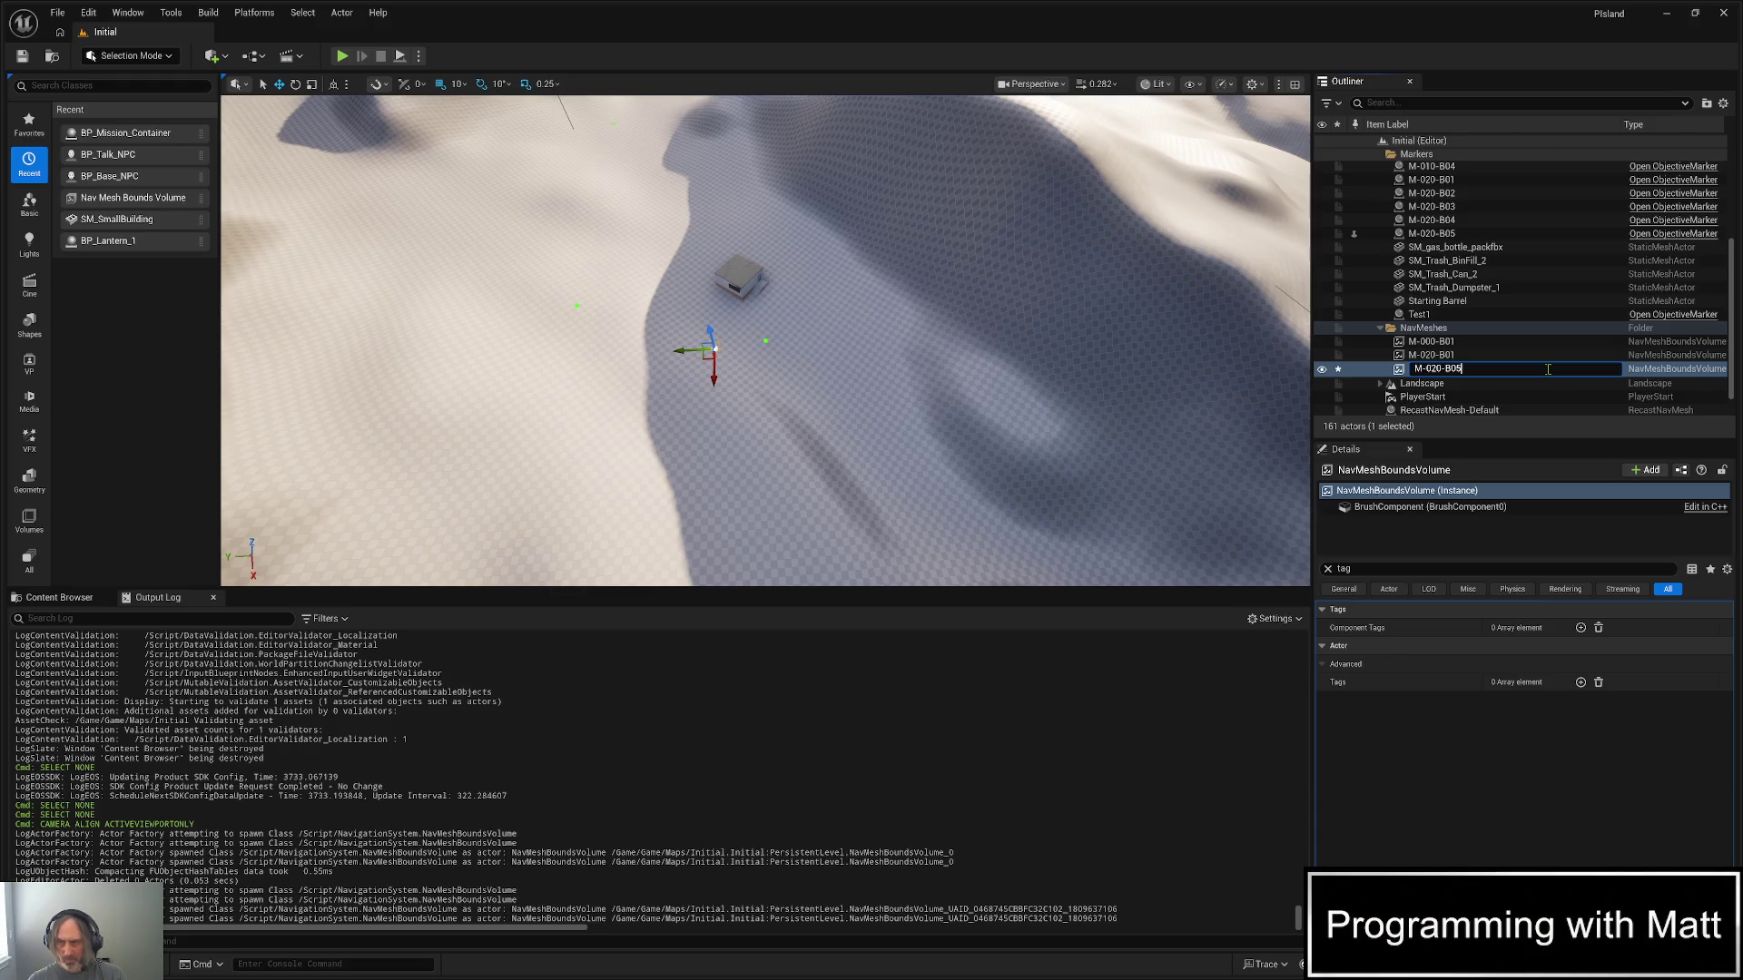
key(Return)
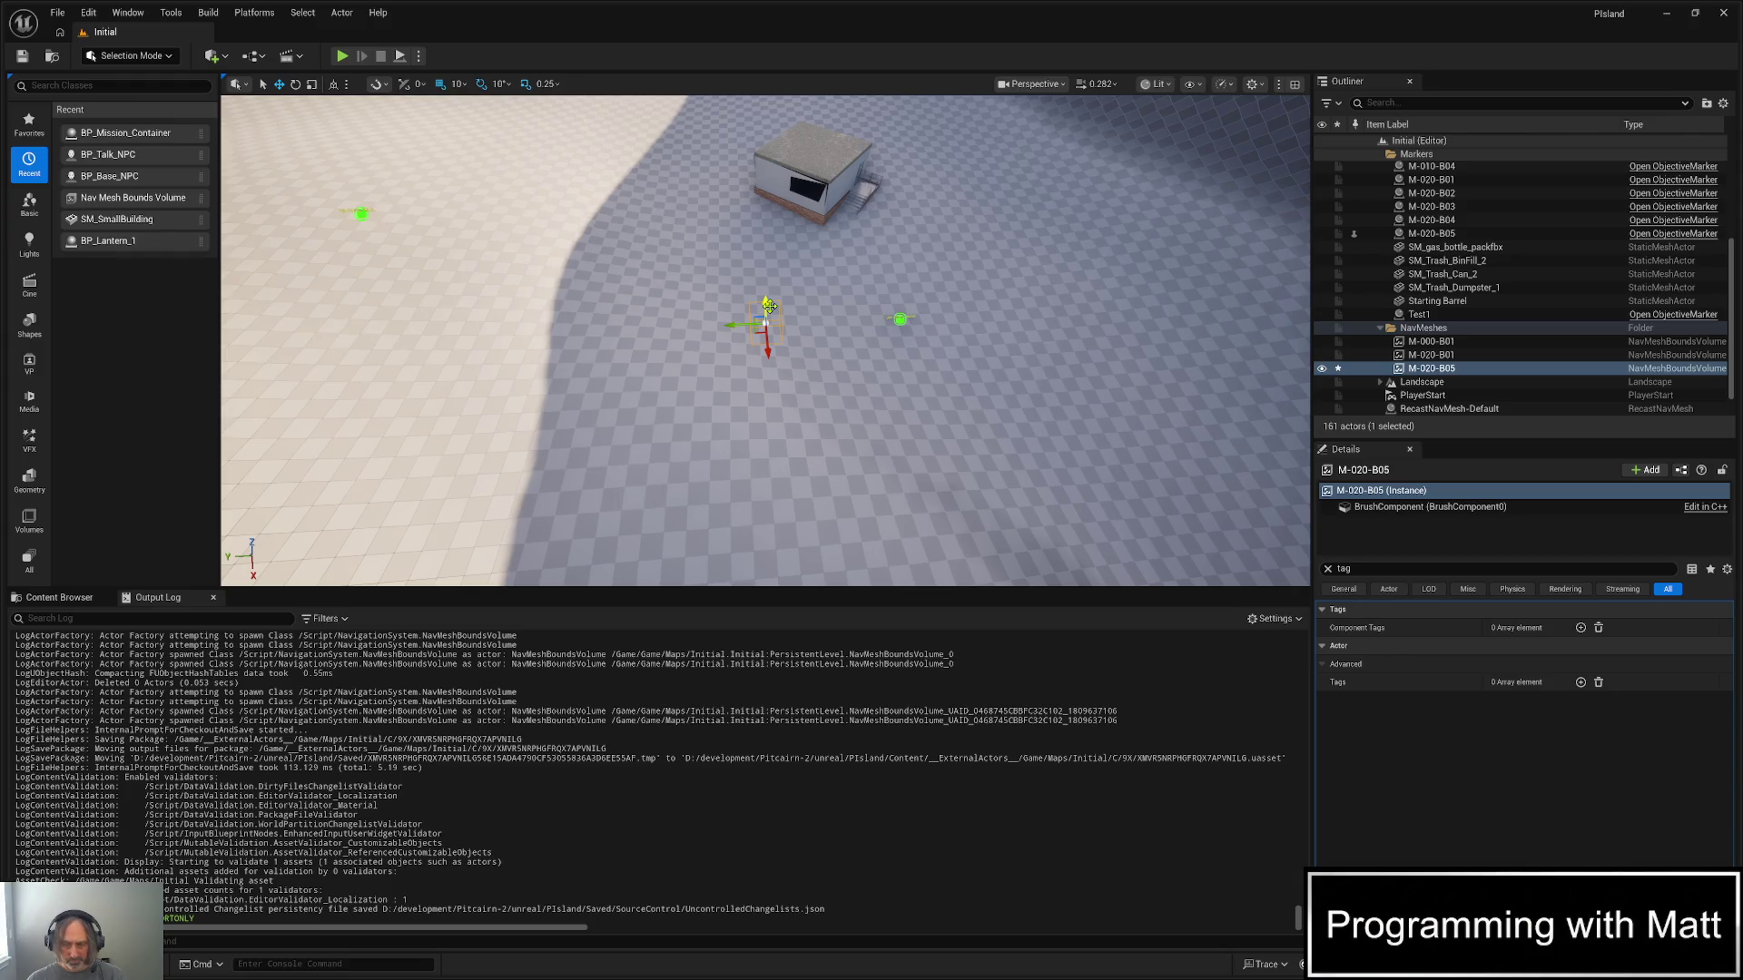
- Reselect the M-020-B05 volume, orbit around it, and switch to the Scale tool
click(679, 336)
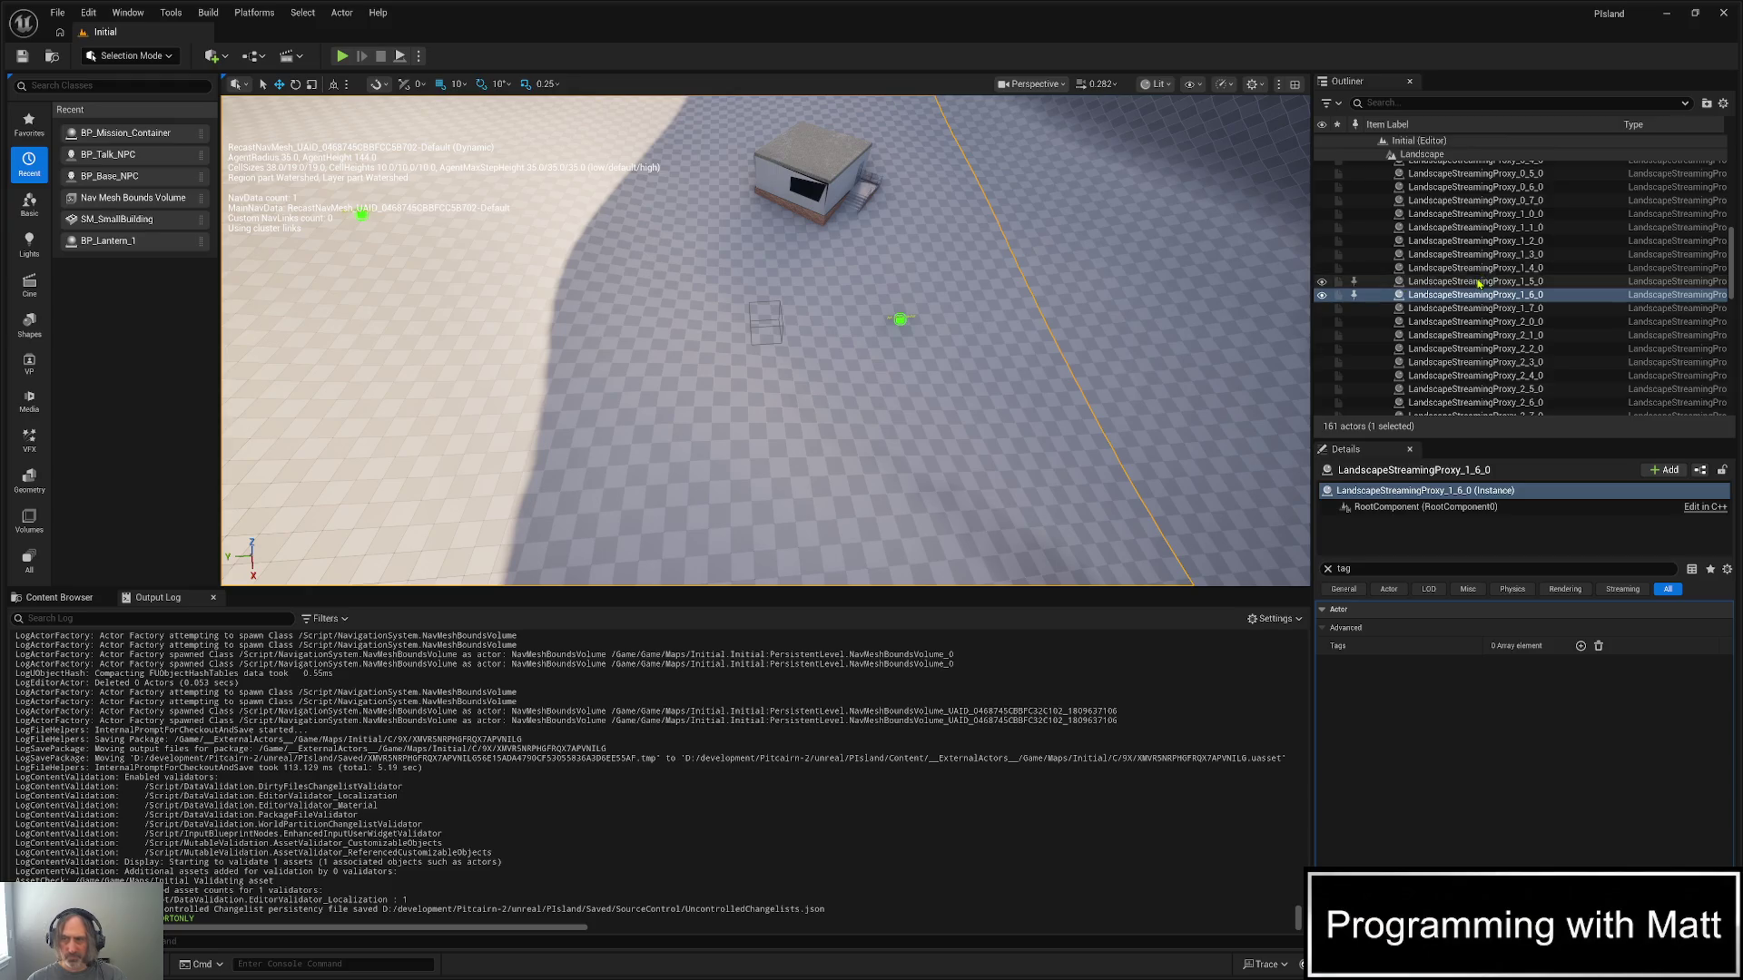
scroll(1451, 263, up, 5)
scroll(1450, 264, up, 2)
click(1441, 275)
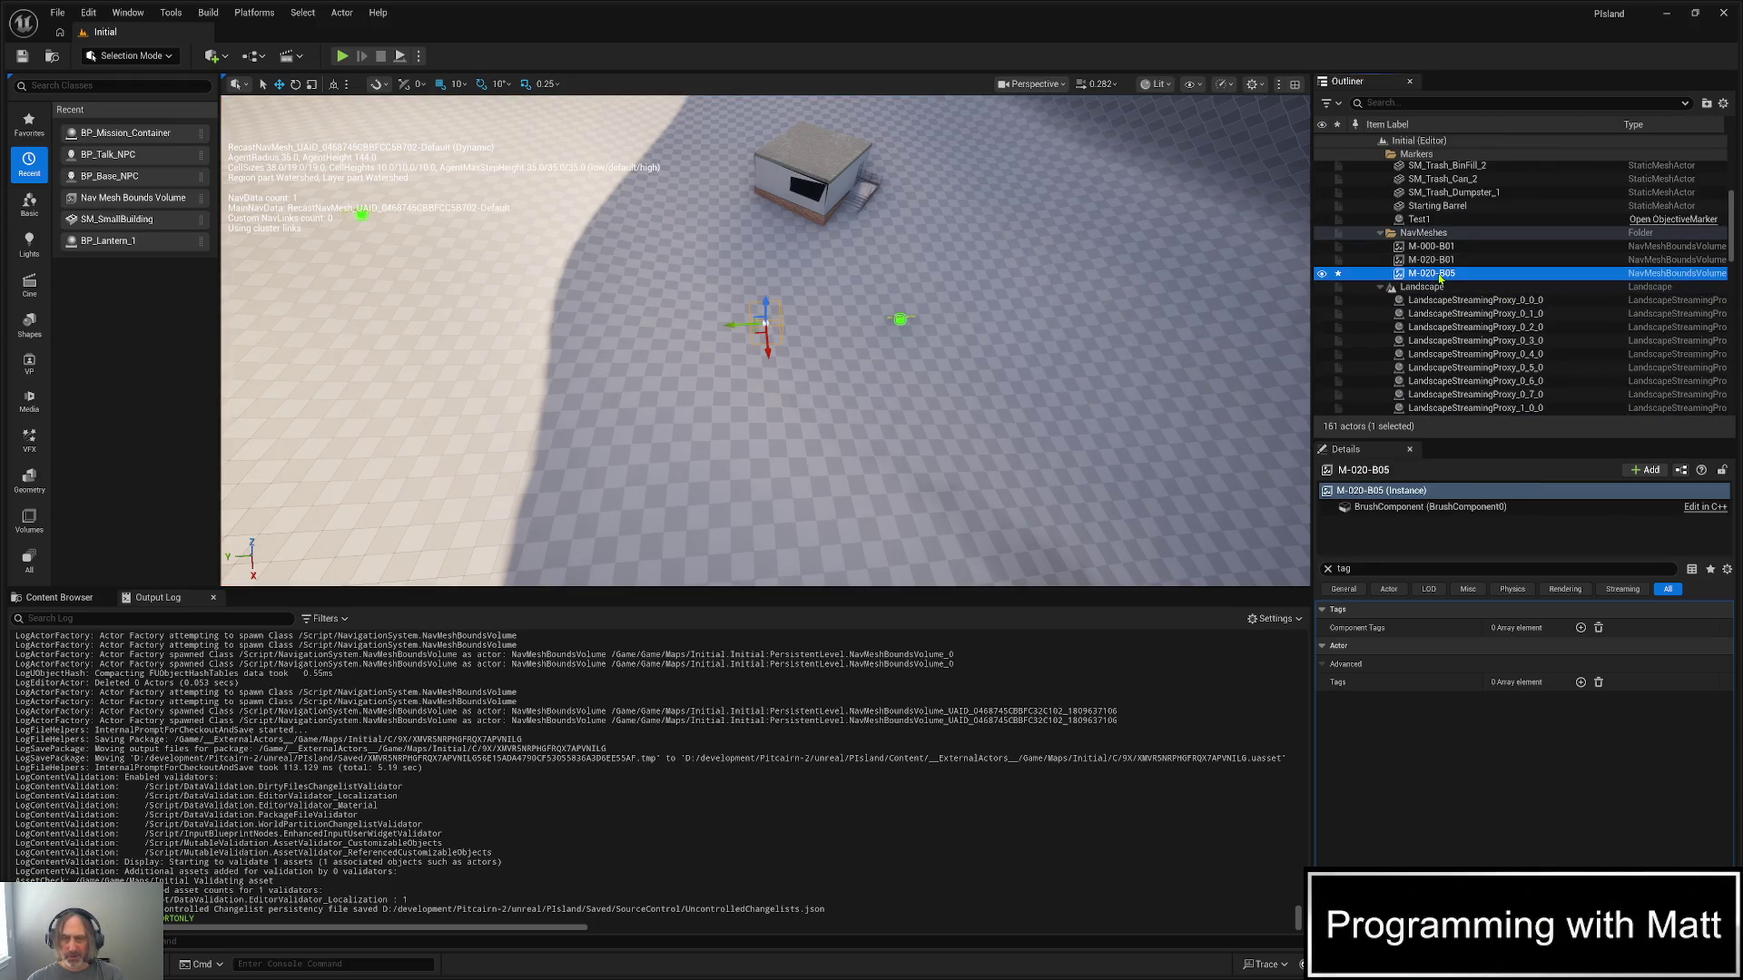
mouse_move(912, 333)
mouse_down()
mouse_move(972, 334)
mouse_move(912, 333)
mouse_move(930, 361)
mouse_move(895, 360)
mouse_up()
scroll(912, 333, down, 10)
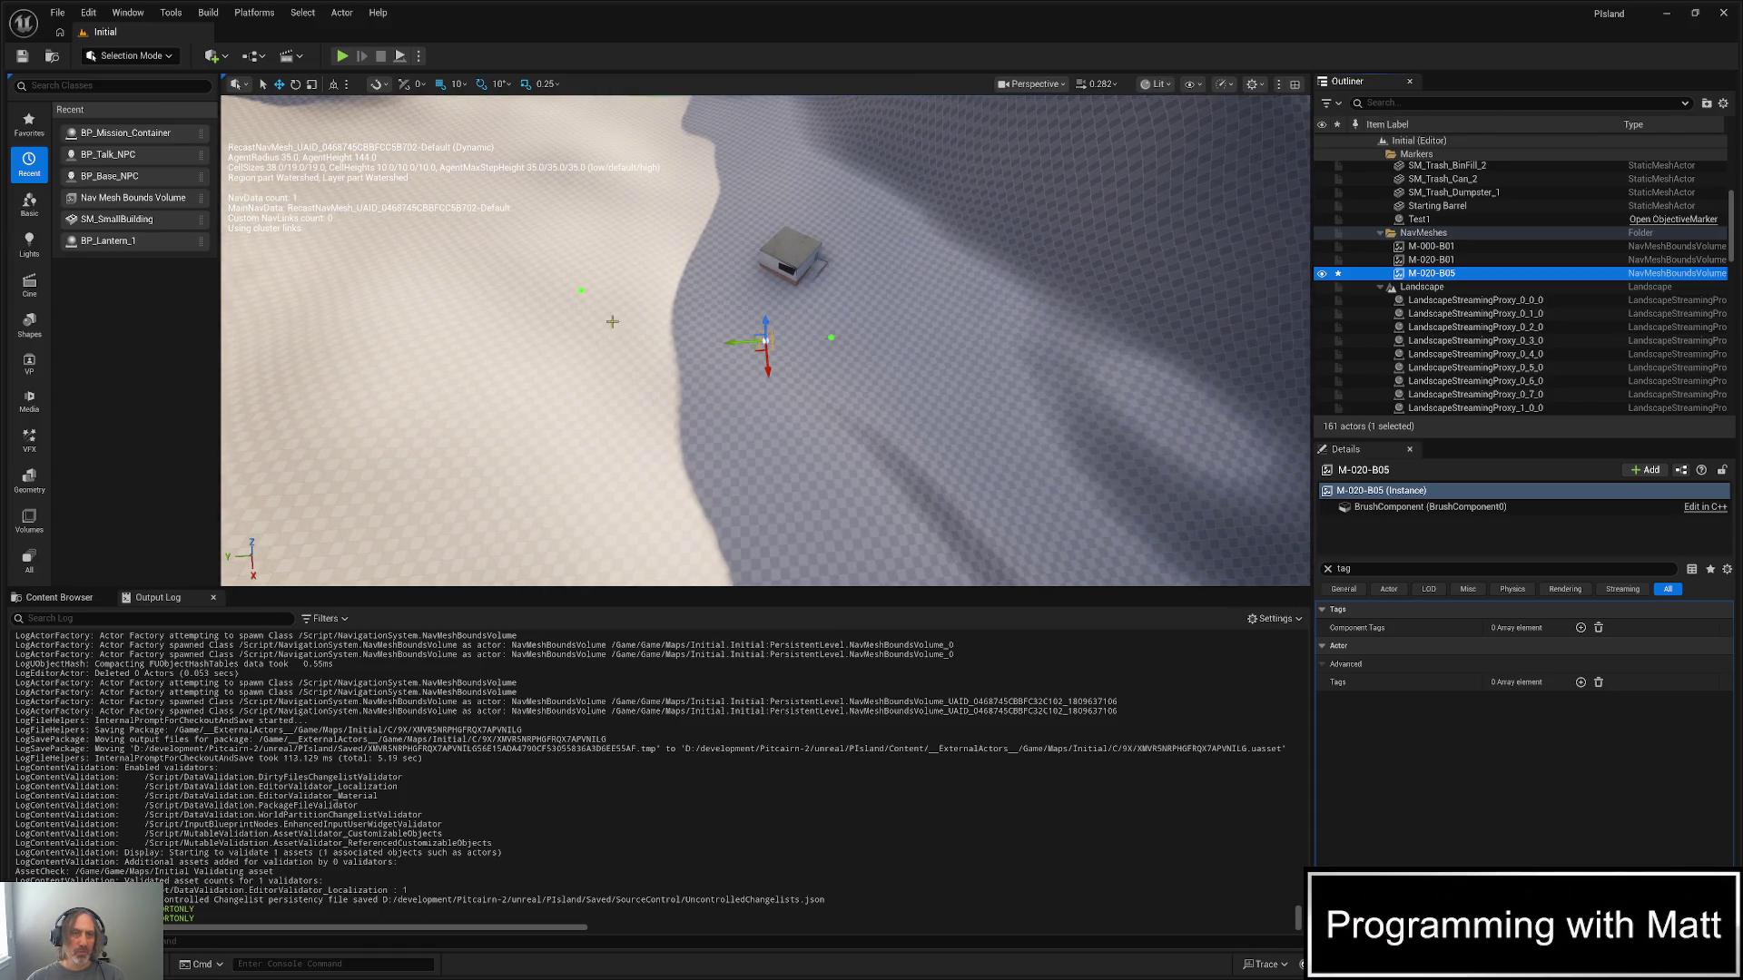
click(312, 85)
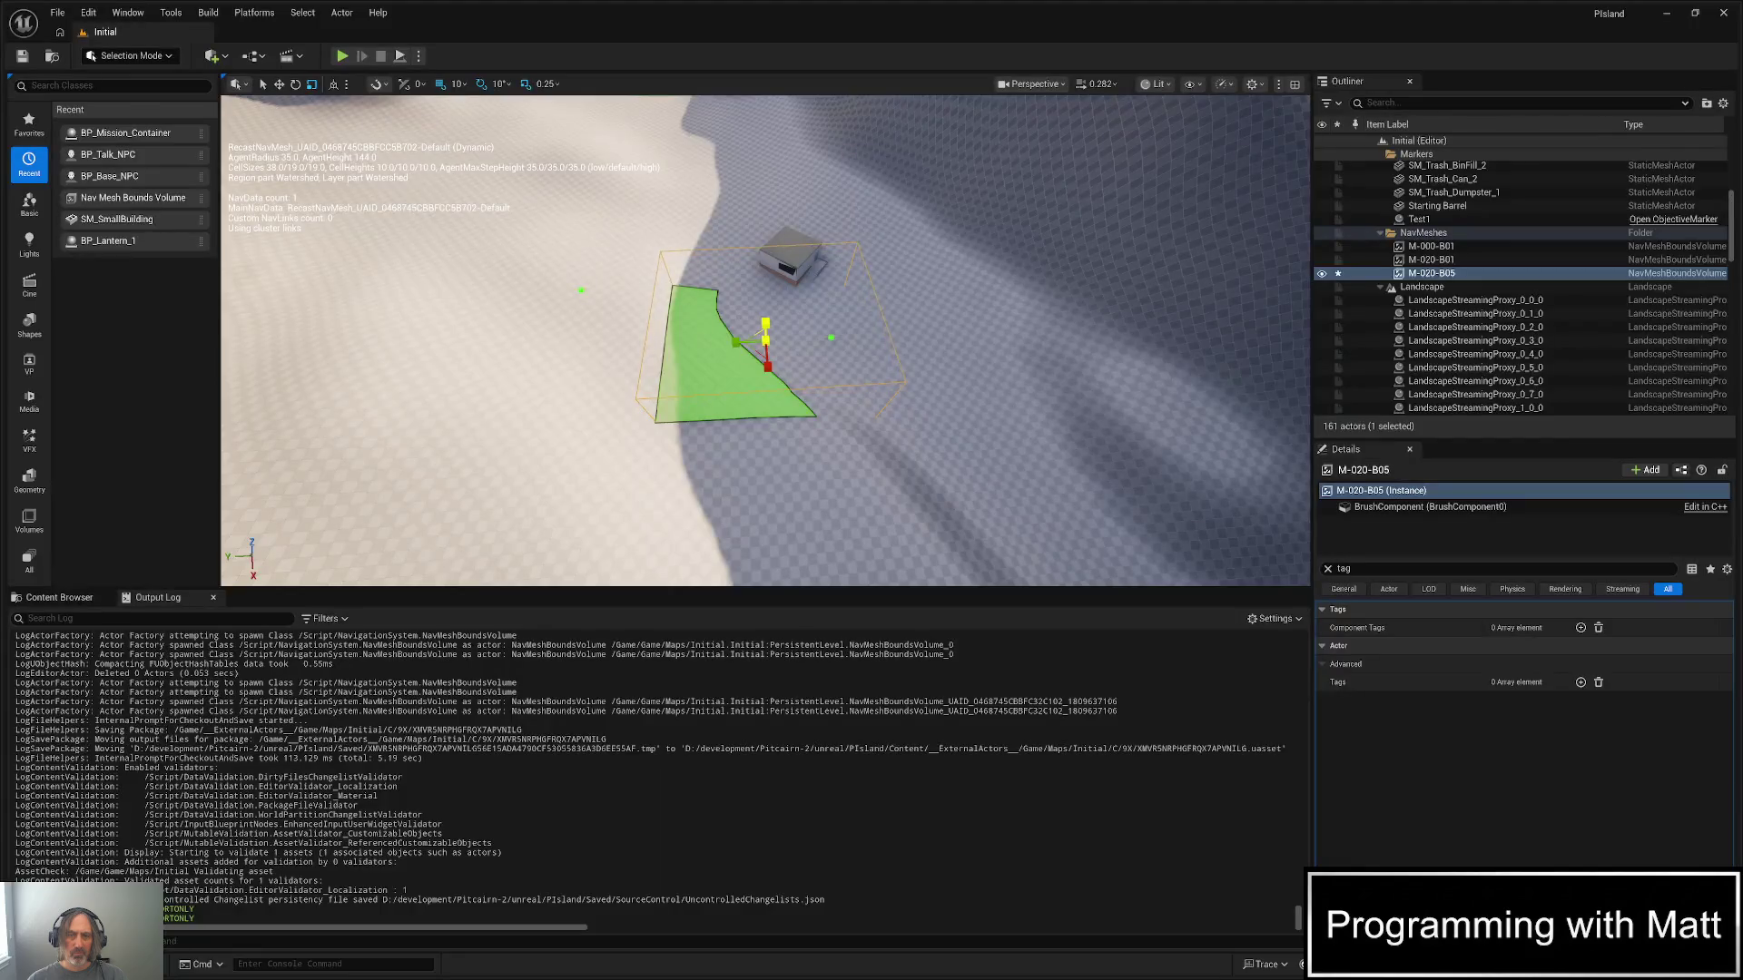
- Rotate the M-020-B05 volume 80 degrees, turn it back 20, and save the level
key(ctrl+s)
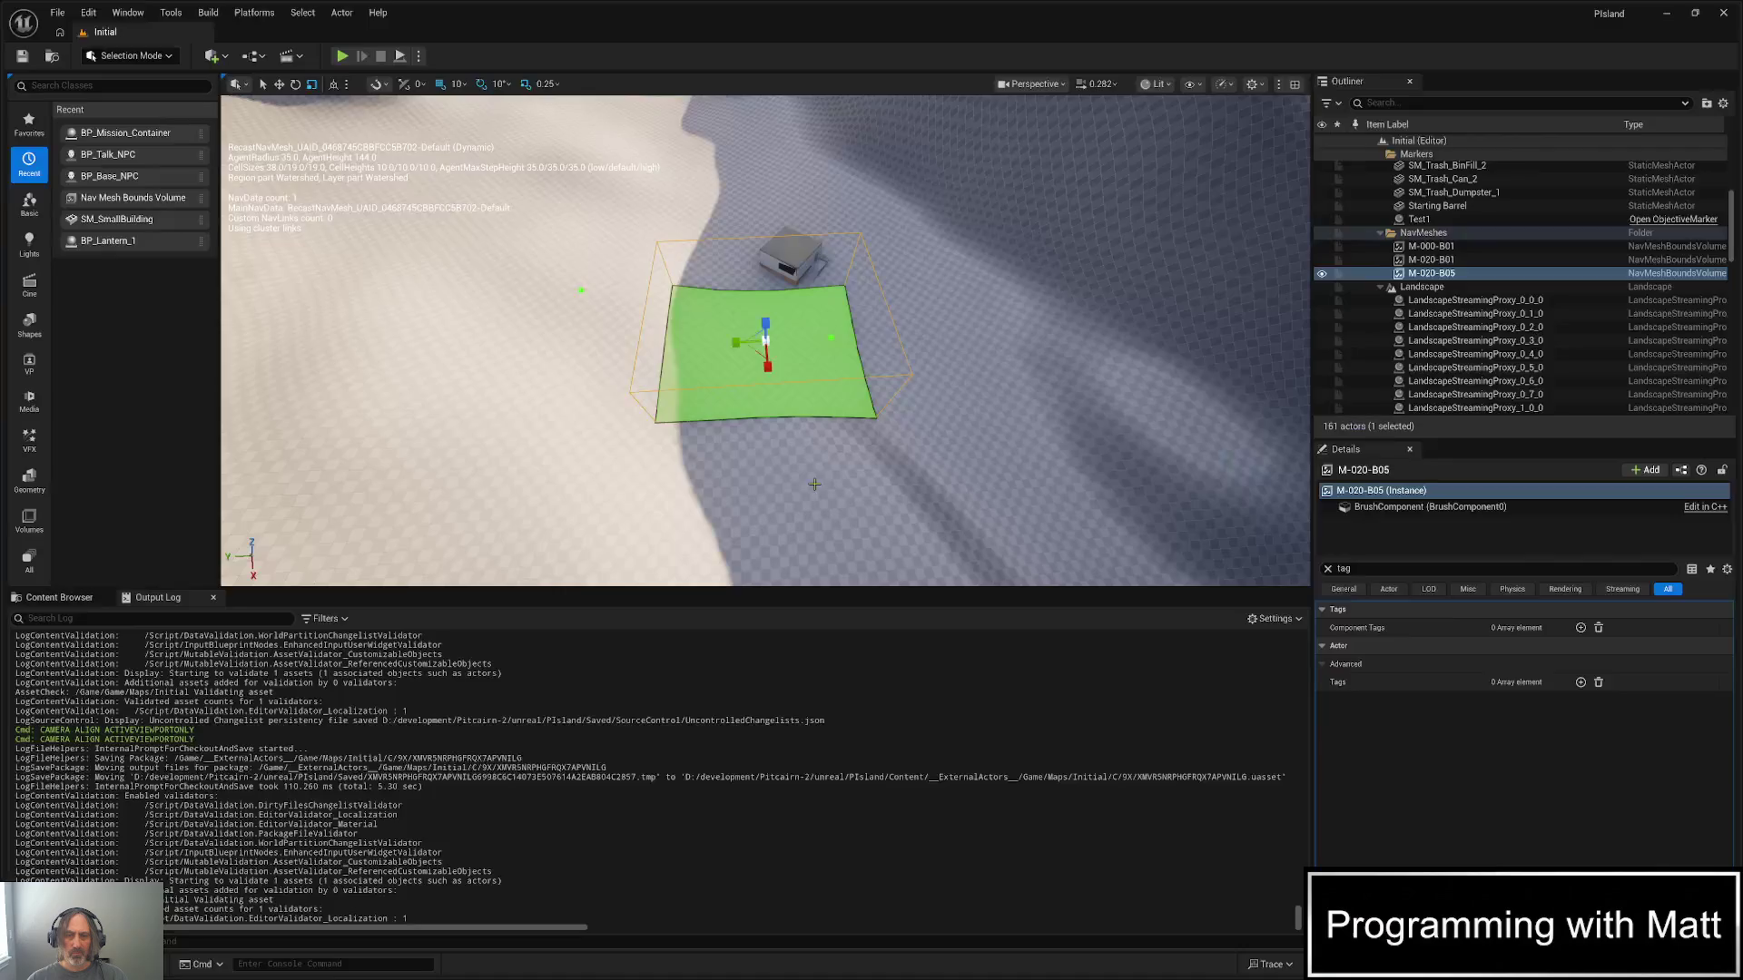
drag(753, 481, 599, 418)
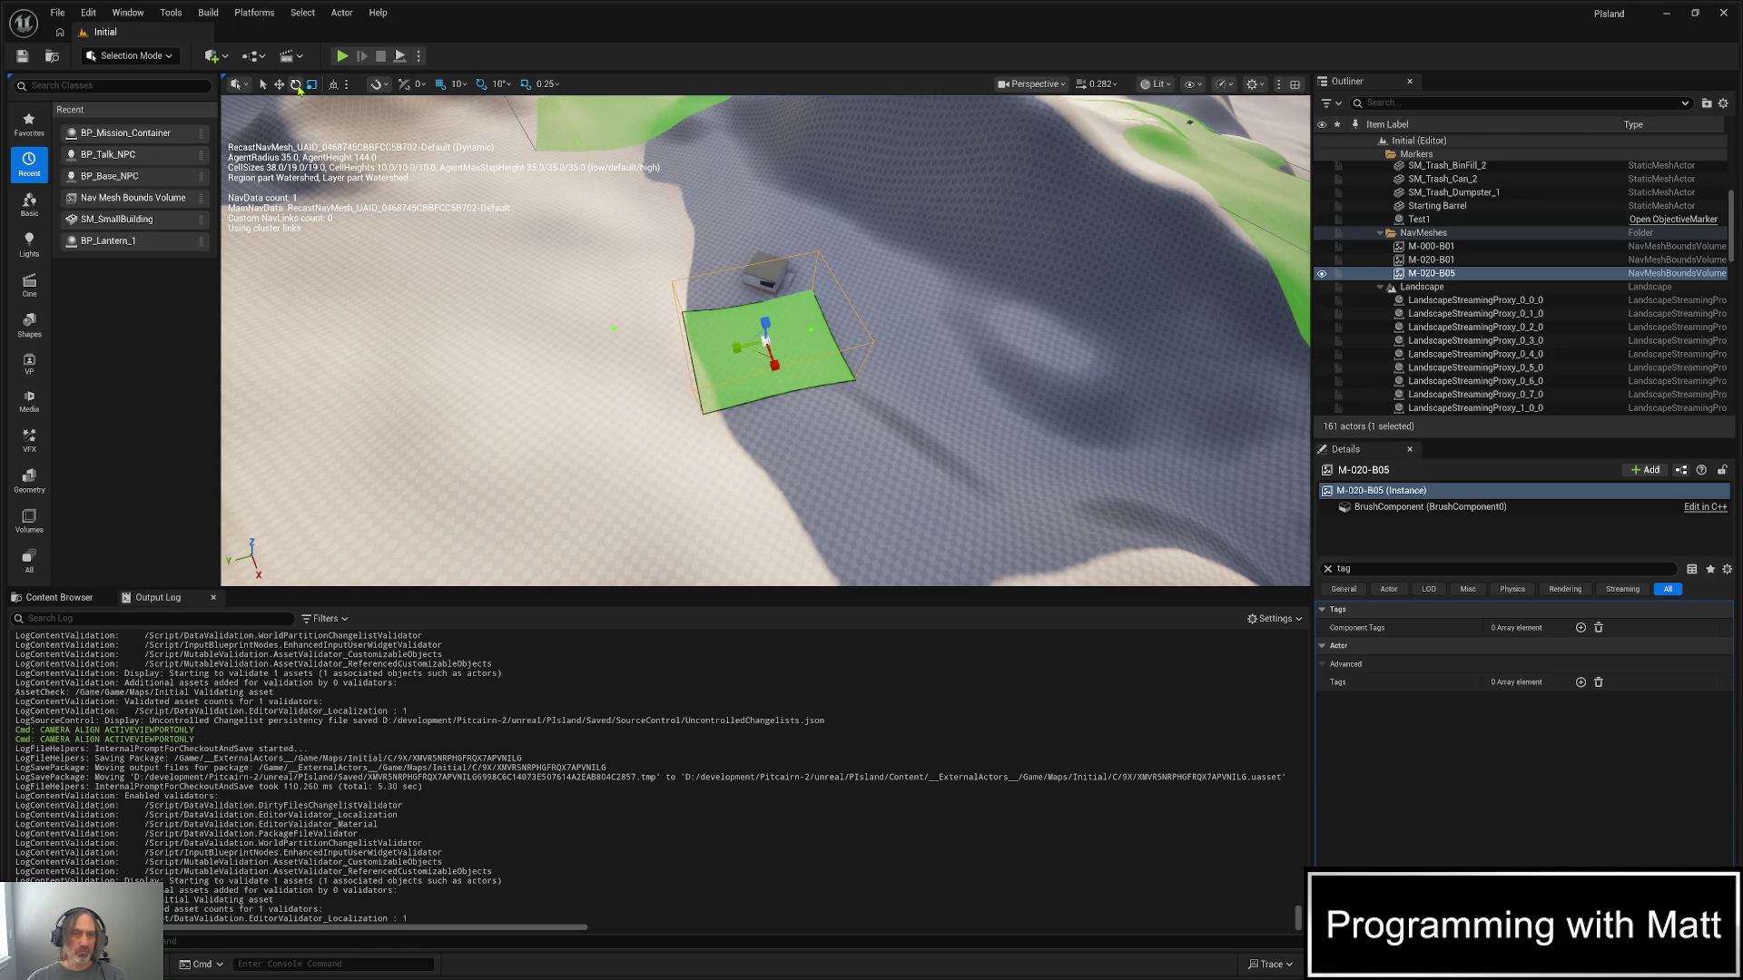
click(295, 84)
mouse_move(757, 389)
mouse_down()
mouse_move(783, 409)
mouse_move(707, 381)
mouse_up()
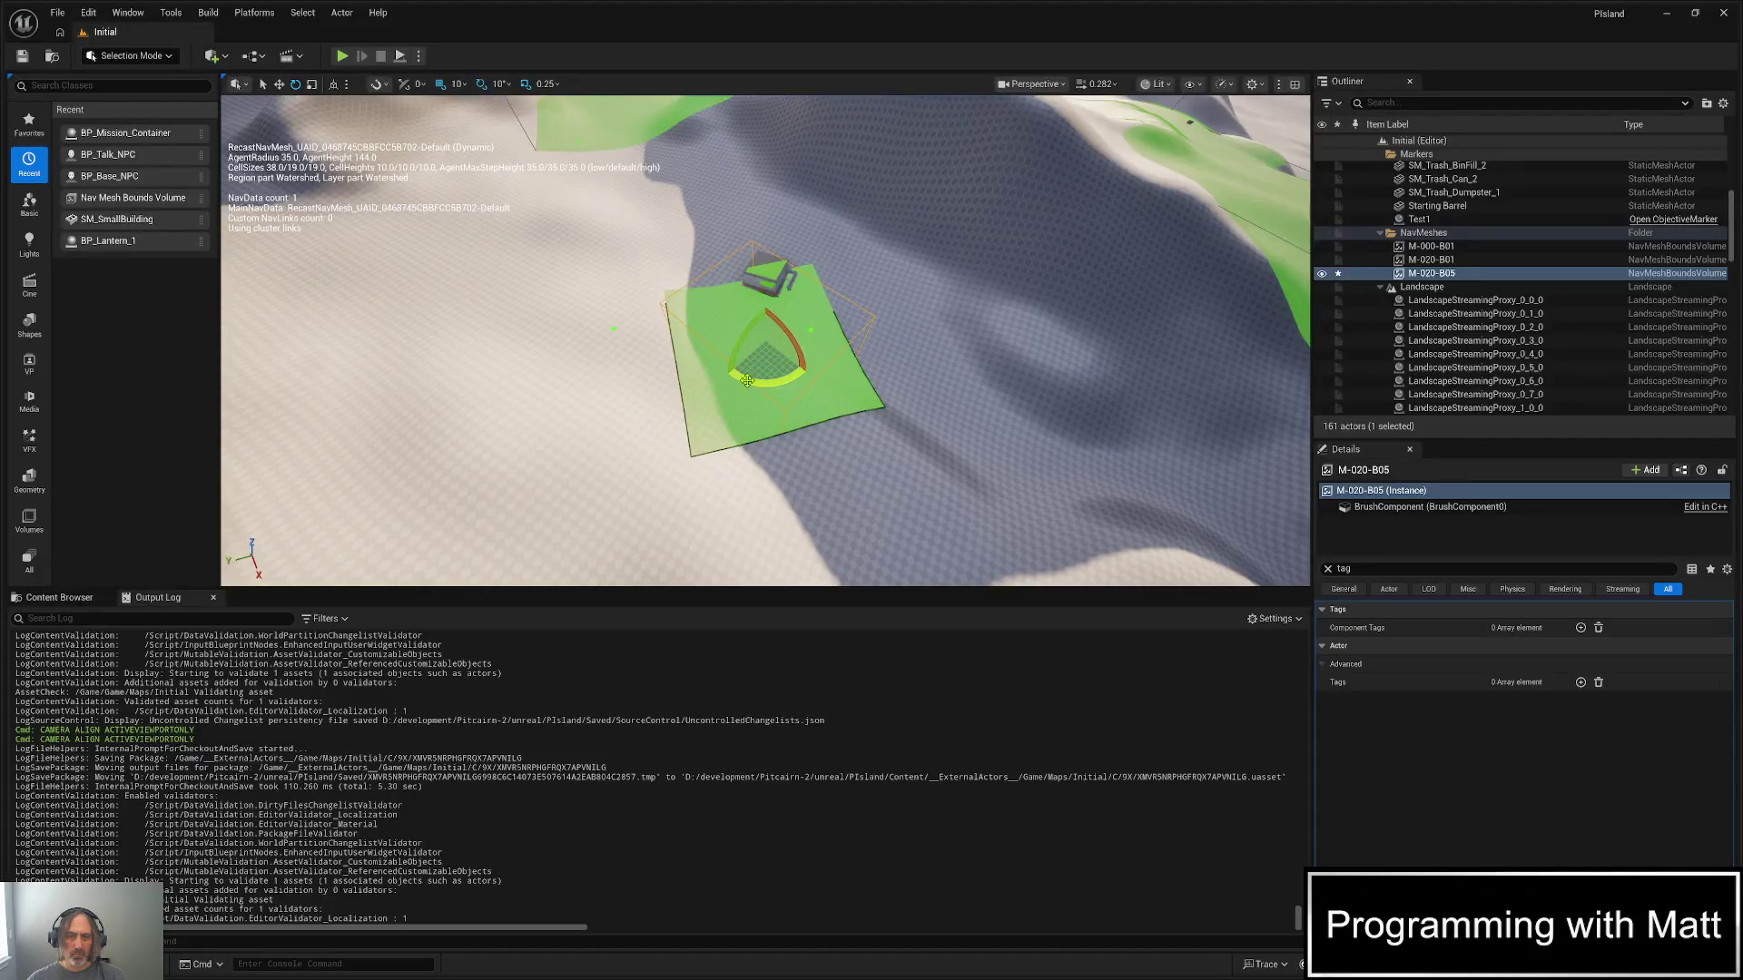
drag(731, 375, 737, 379)
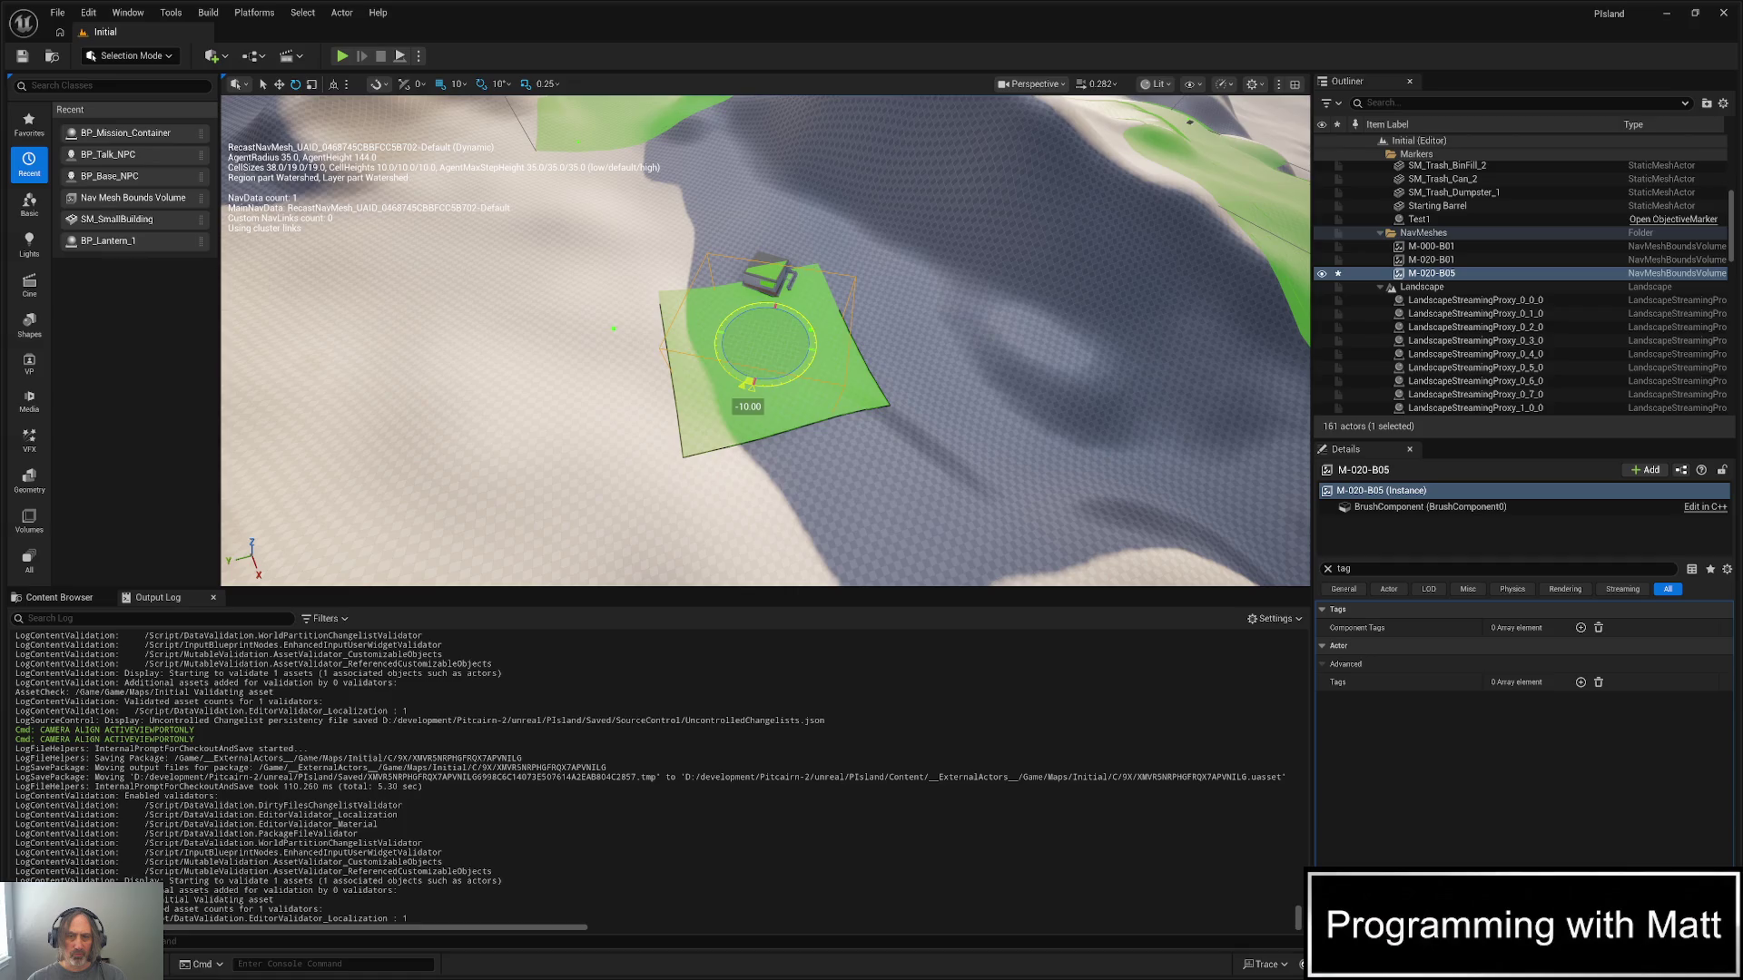
key(ctrl+s)
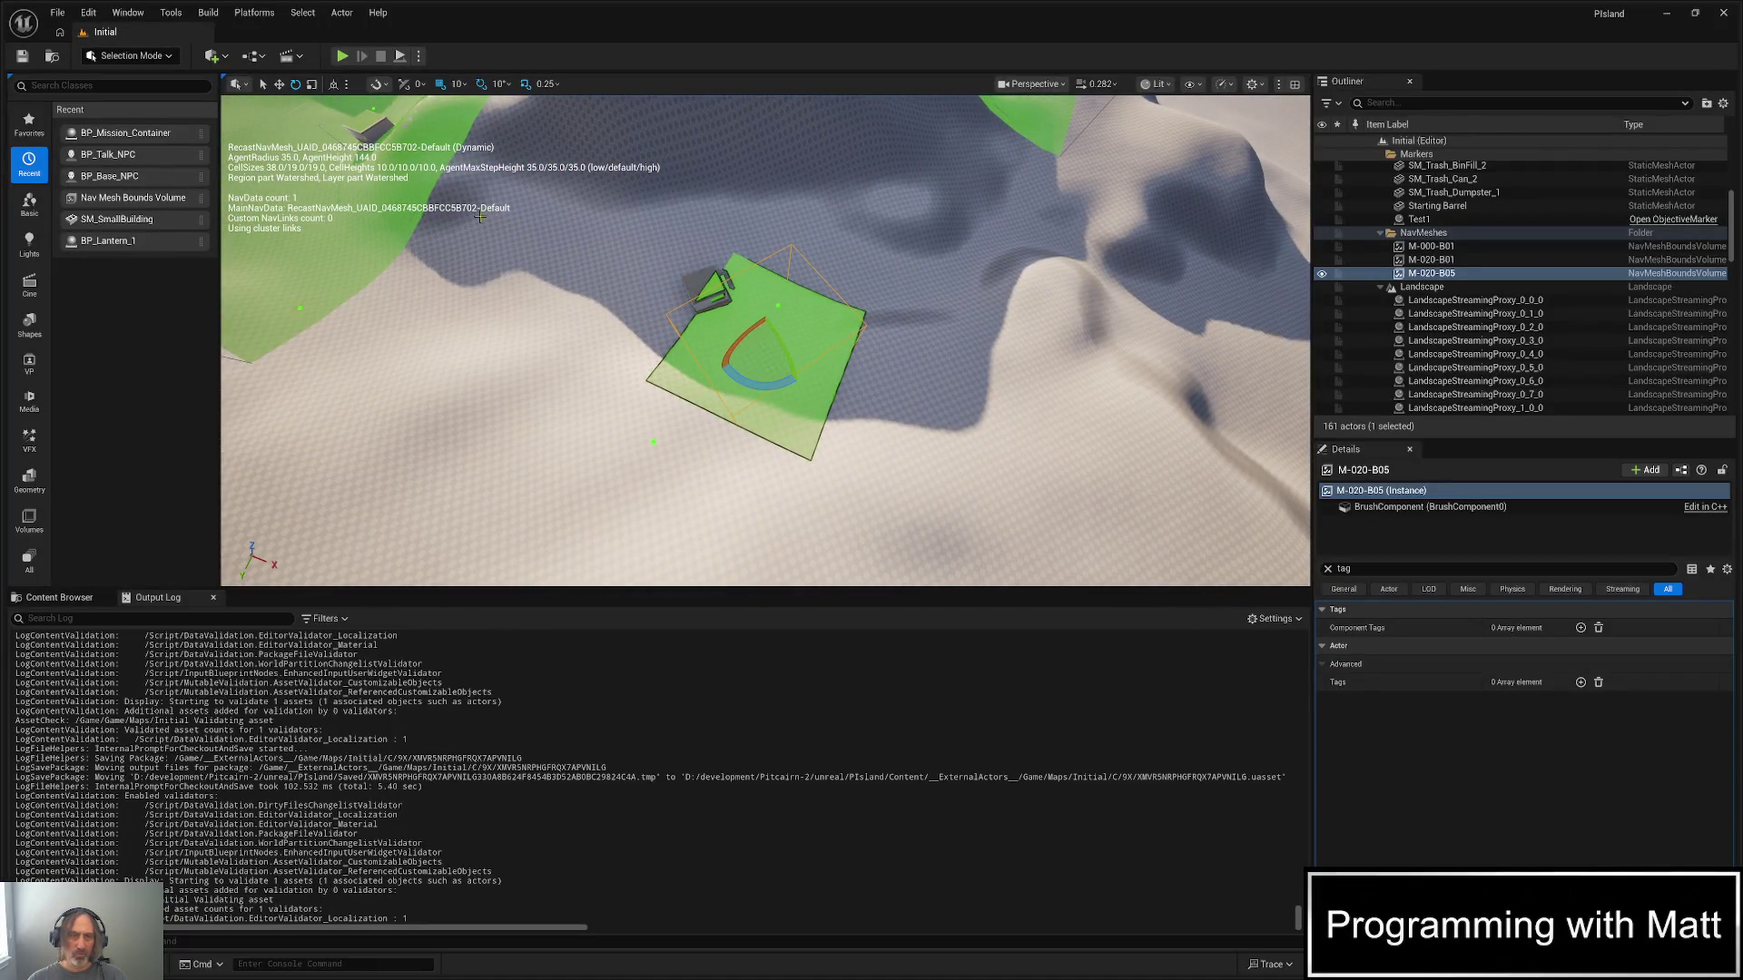
- Scale up the M-020-B05 volume to cover more of the surrounding terrain
click(279, 86)
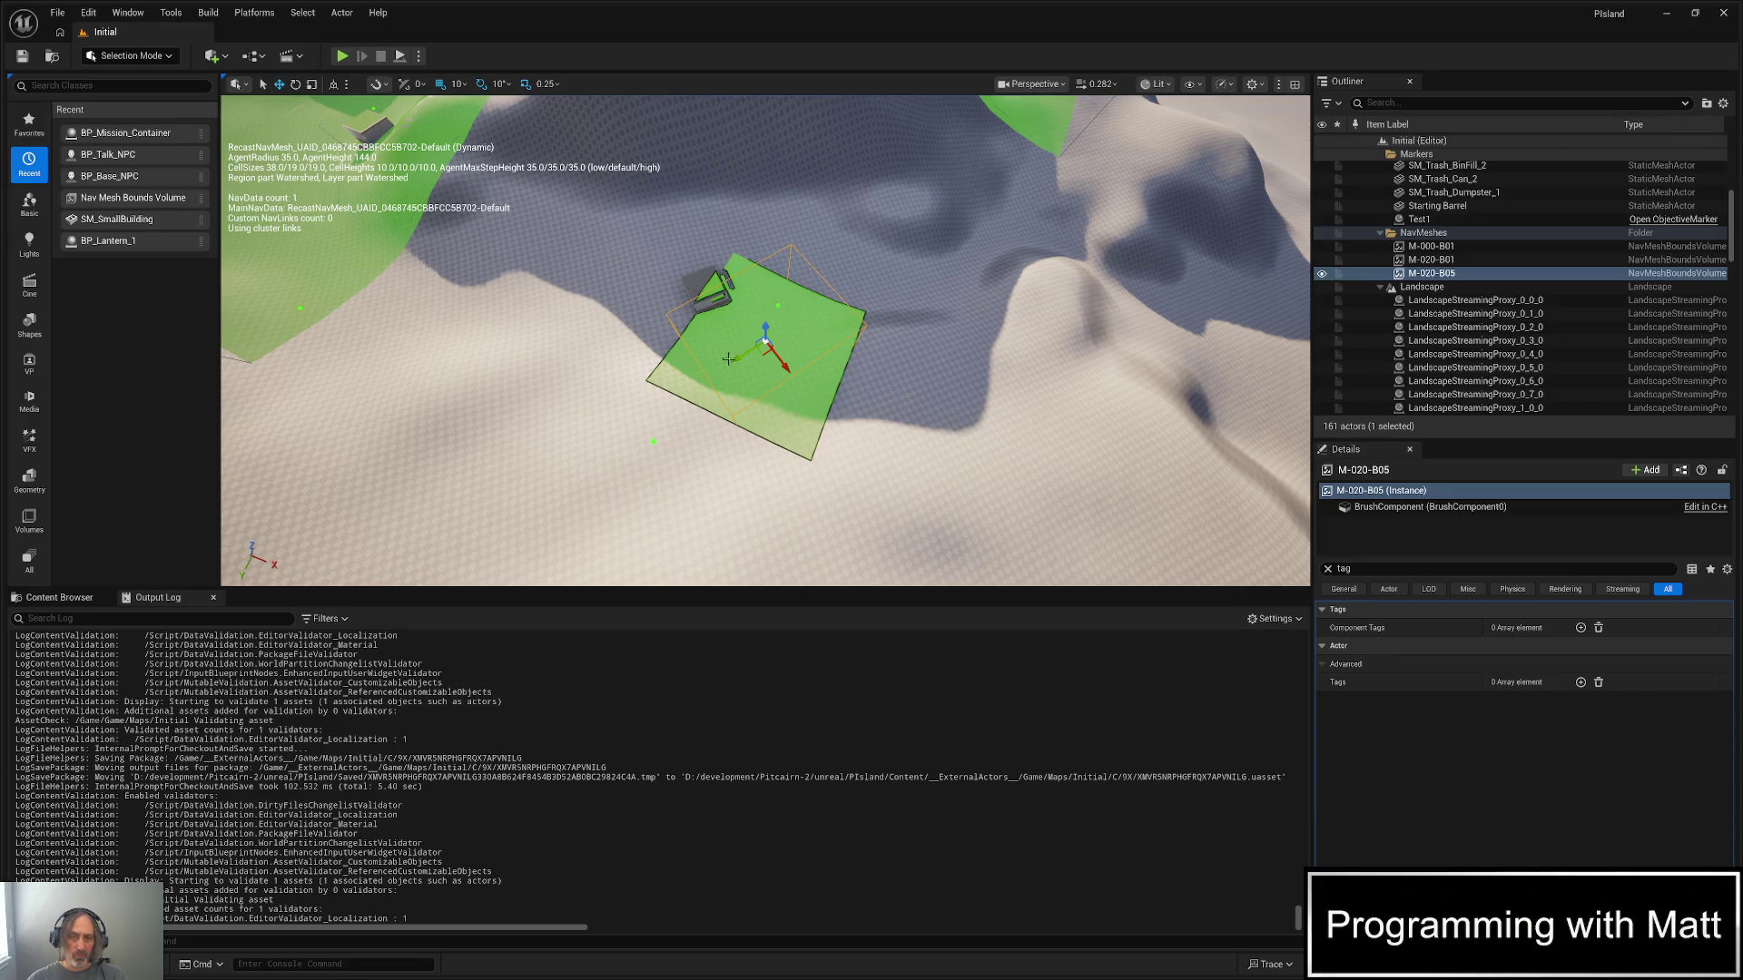
click(311, 84)
drag(741, 362, 763, 360)
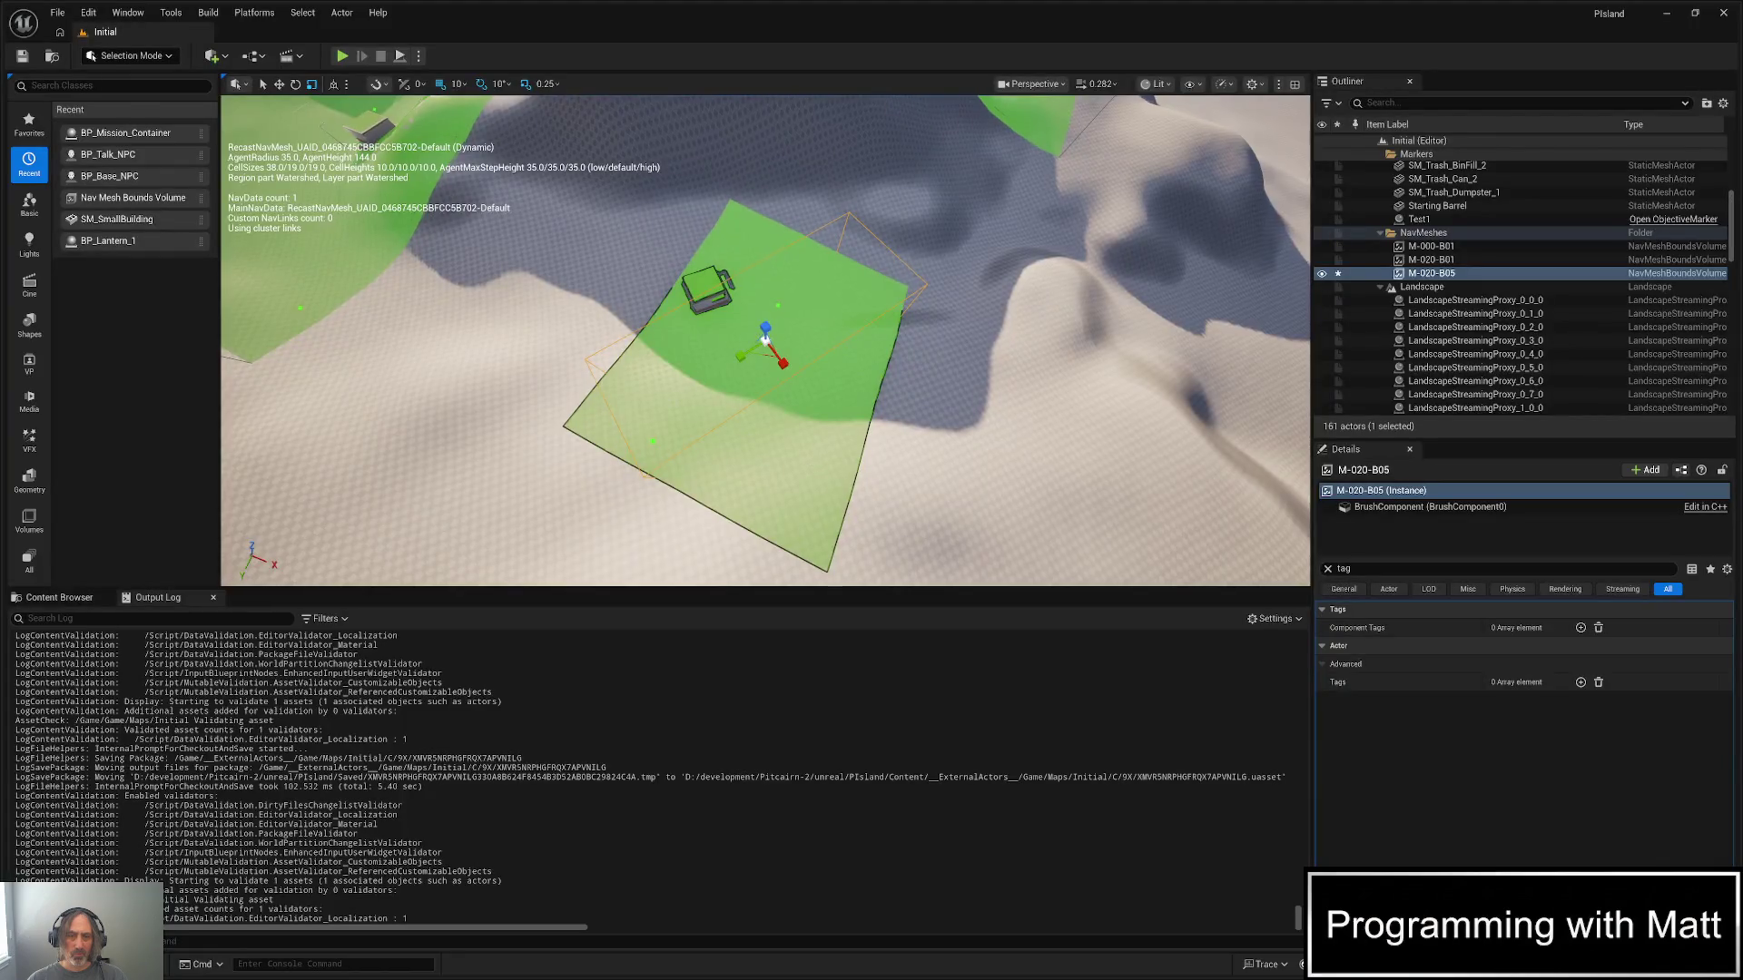
scroll(765, 340, down, 5)
alt+drag(766, 341, 779, 351)
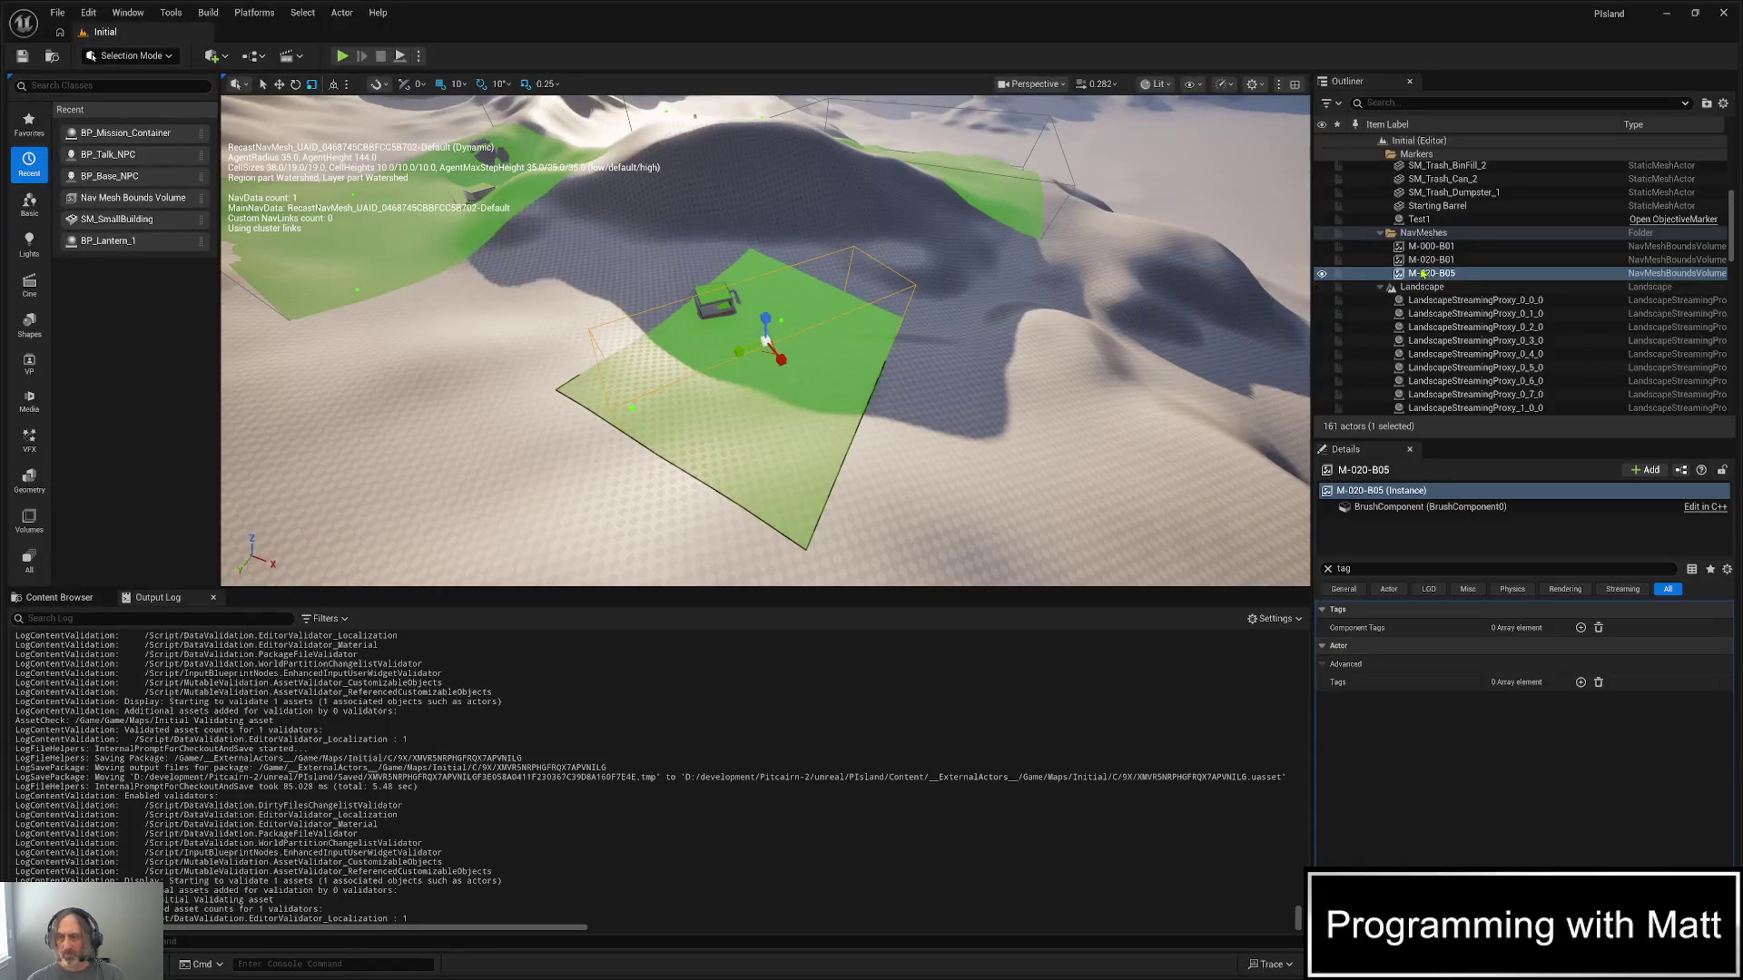
- Open the M-020-B05 context menu, then clear the 'tag' Details filter to show all properties
right_click(1452, 263)
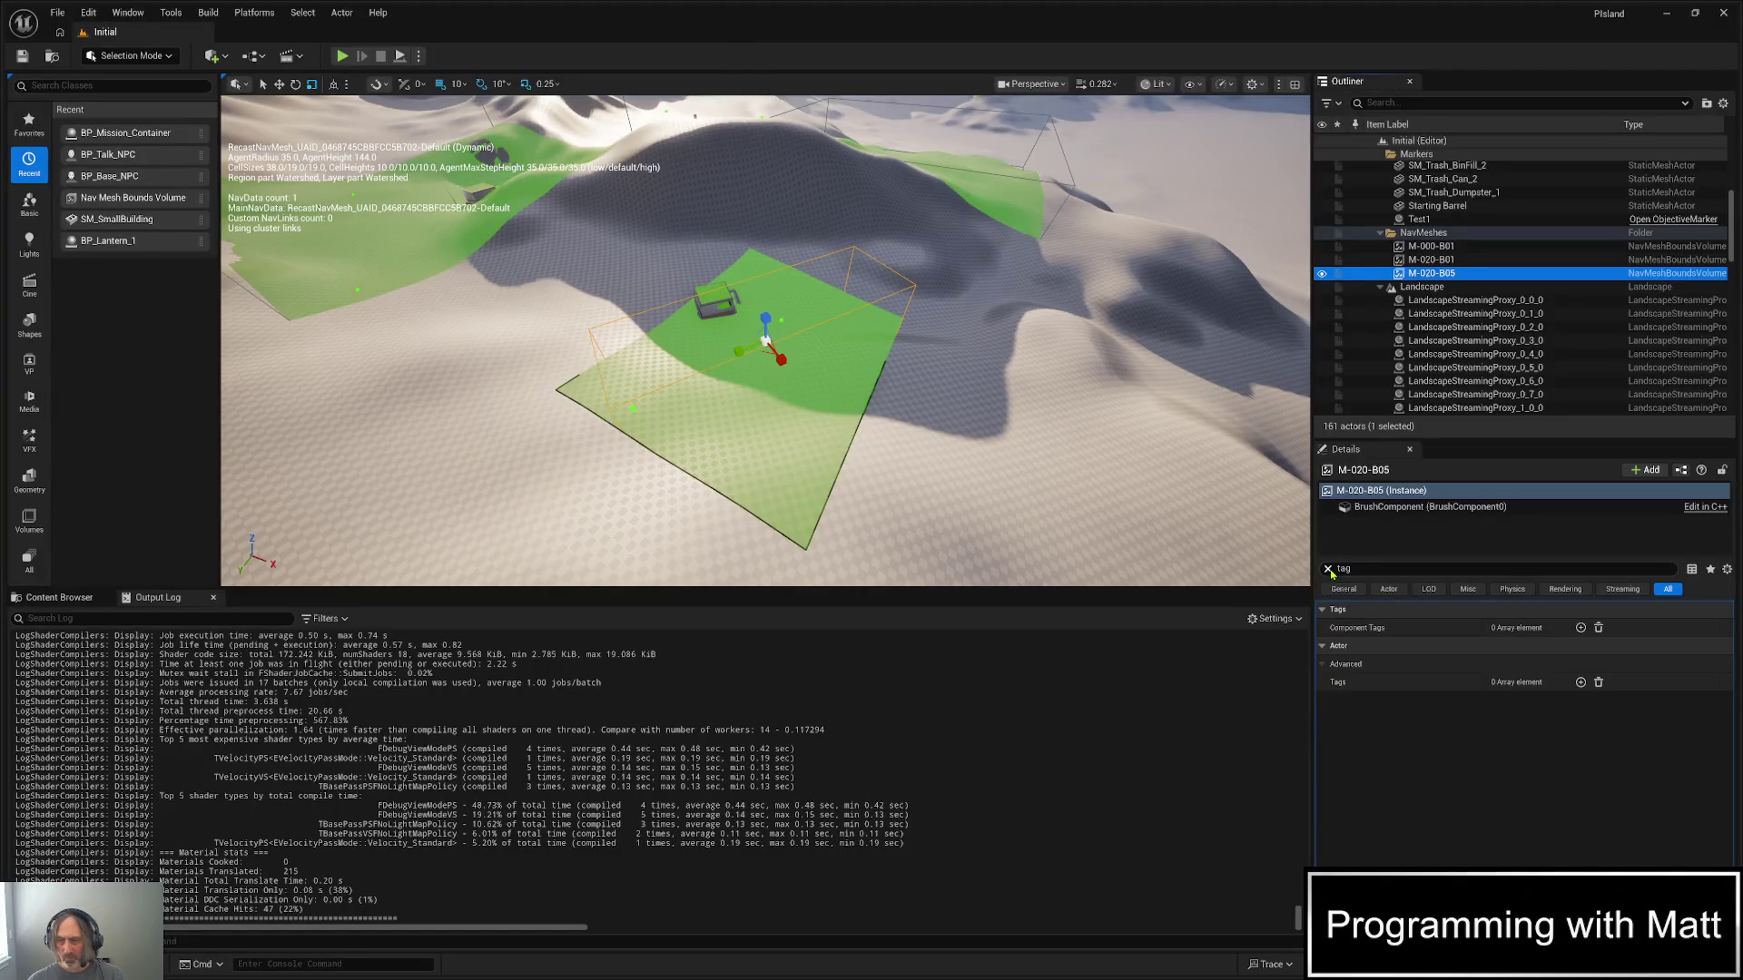
click(1328, 569)
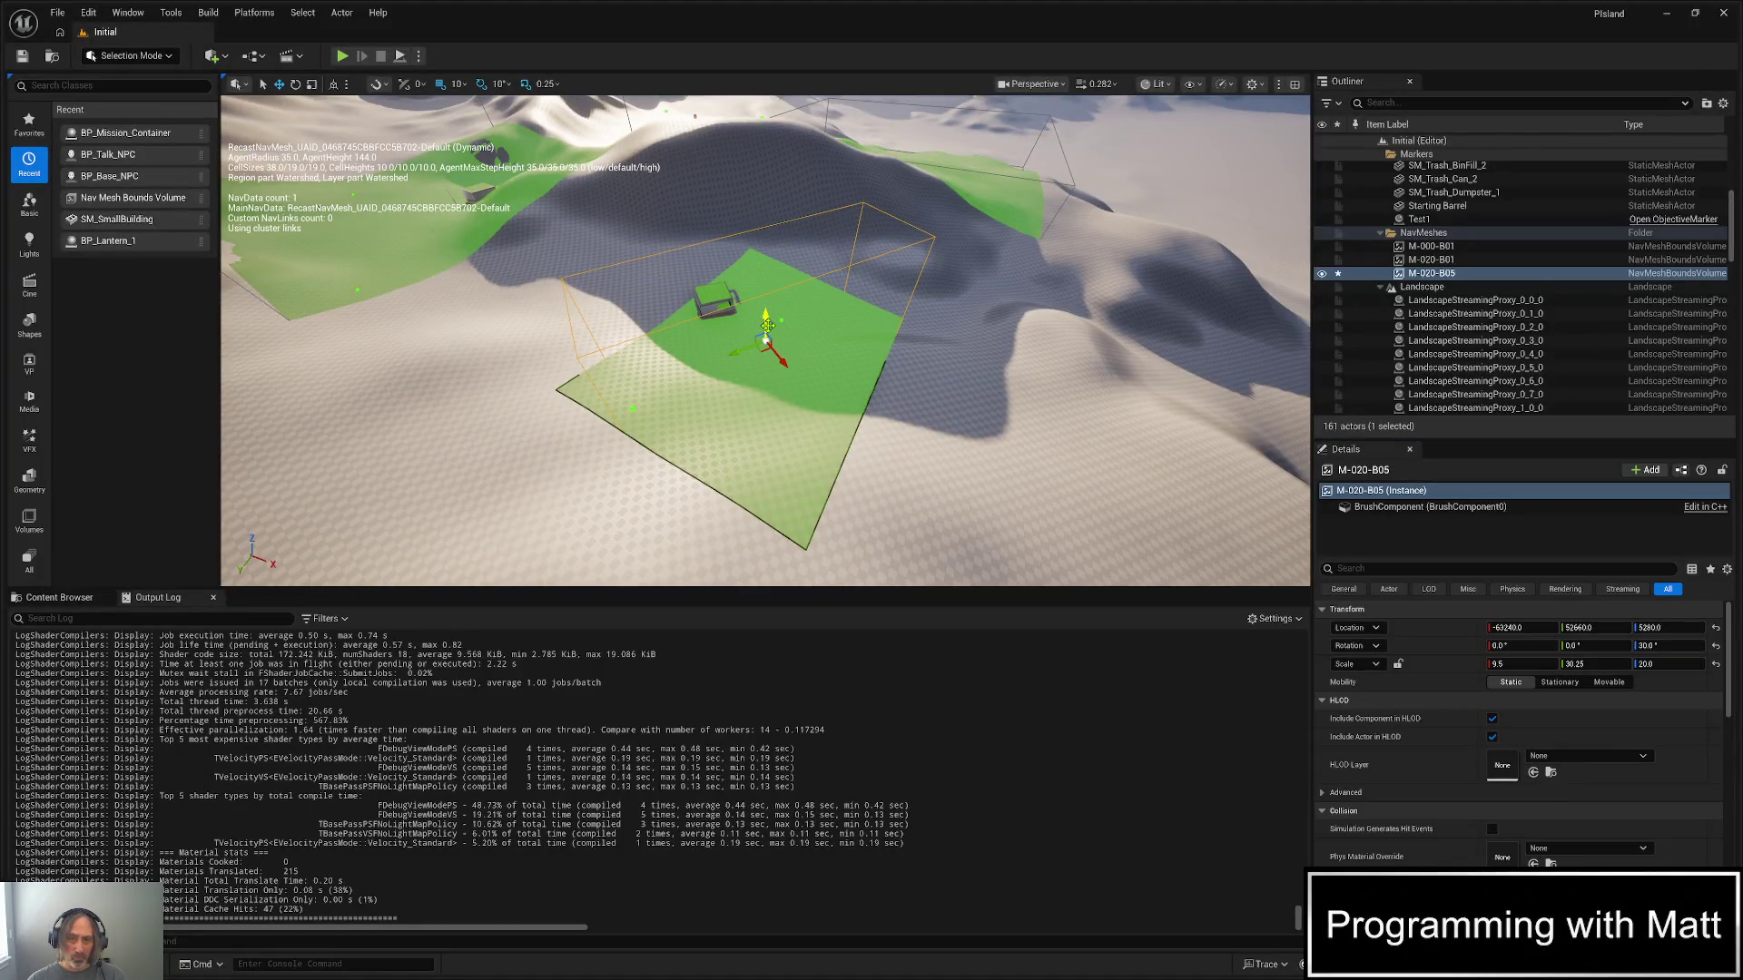
- Set the volume's Z scale to 10, lower it back to the ground, and save
mouse_move(765, 320)
mouse_down()
mouse_move(761, 188)
mouse_move(761, 267)
mouse_up()
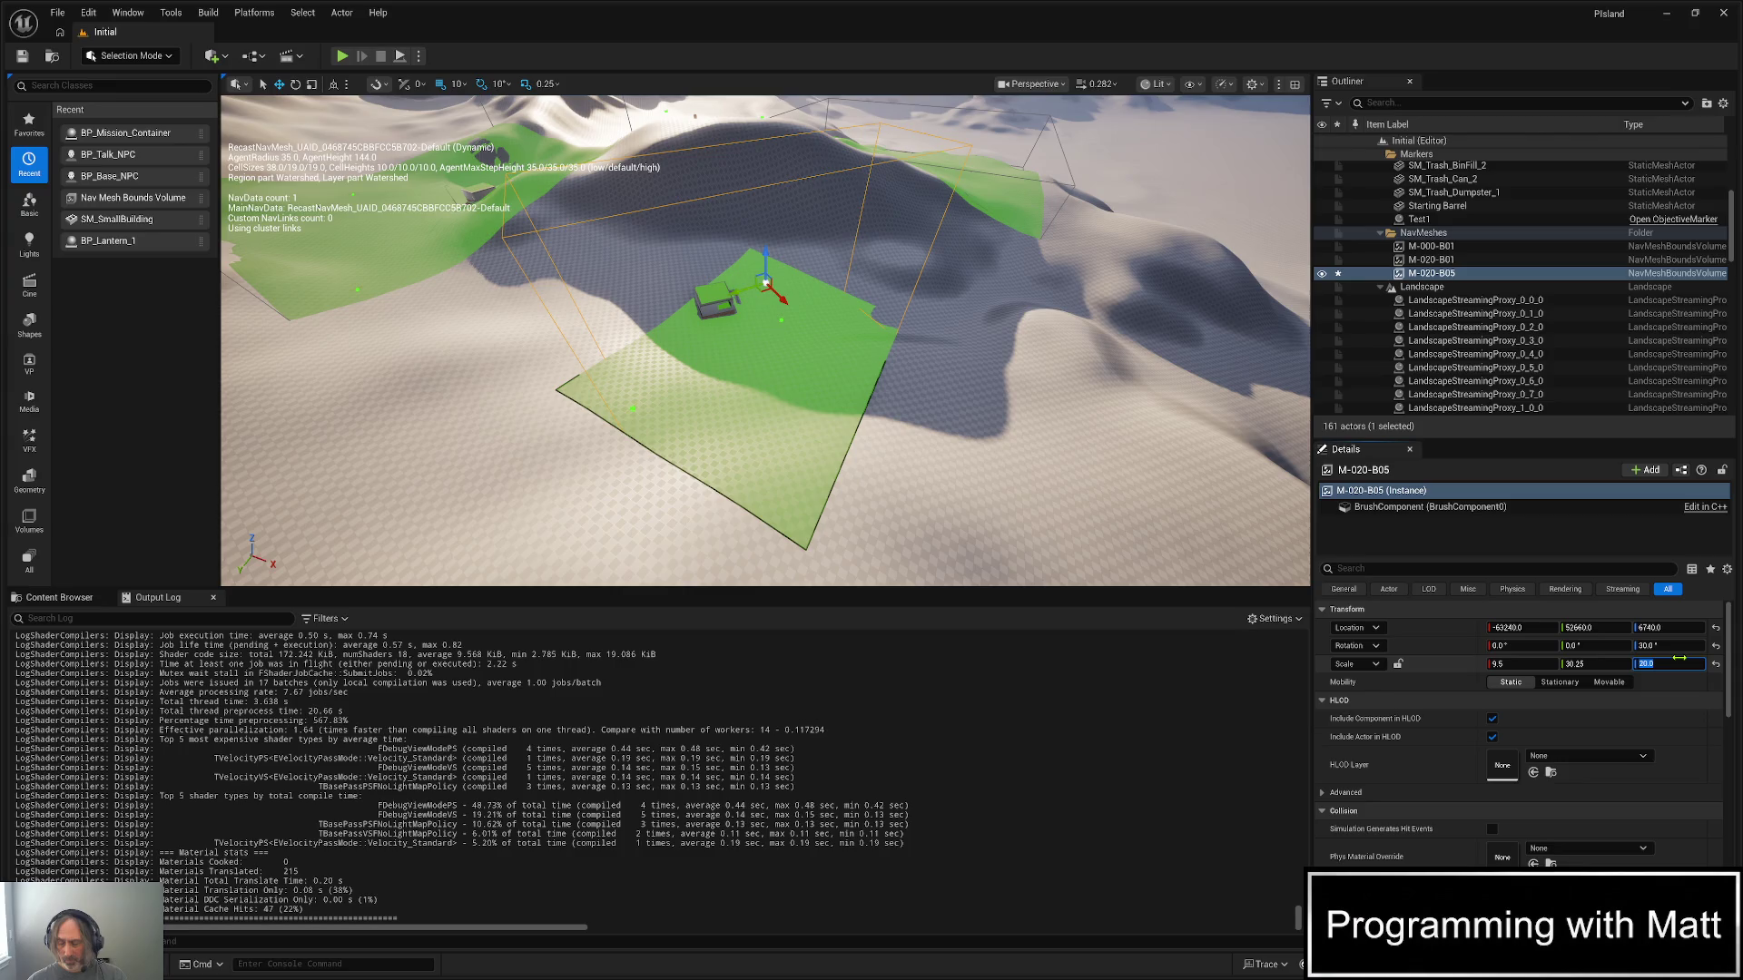
click(1661, 663)
text(10)
key(Return)
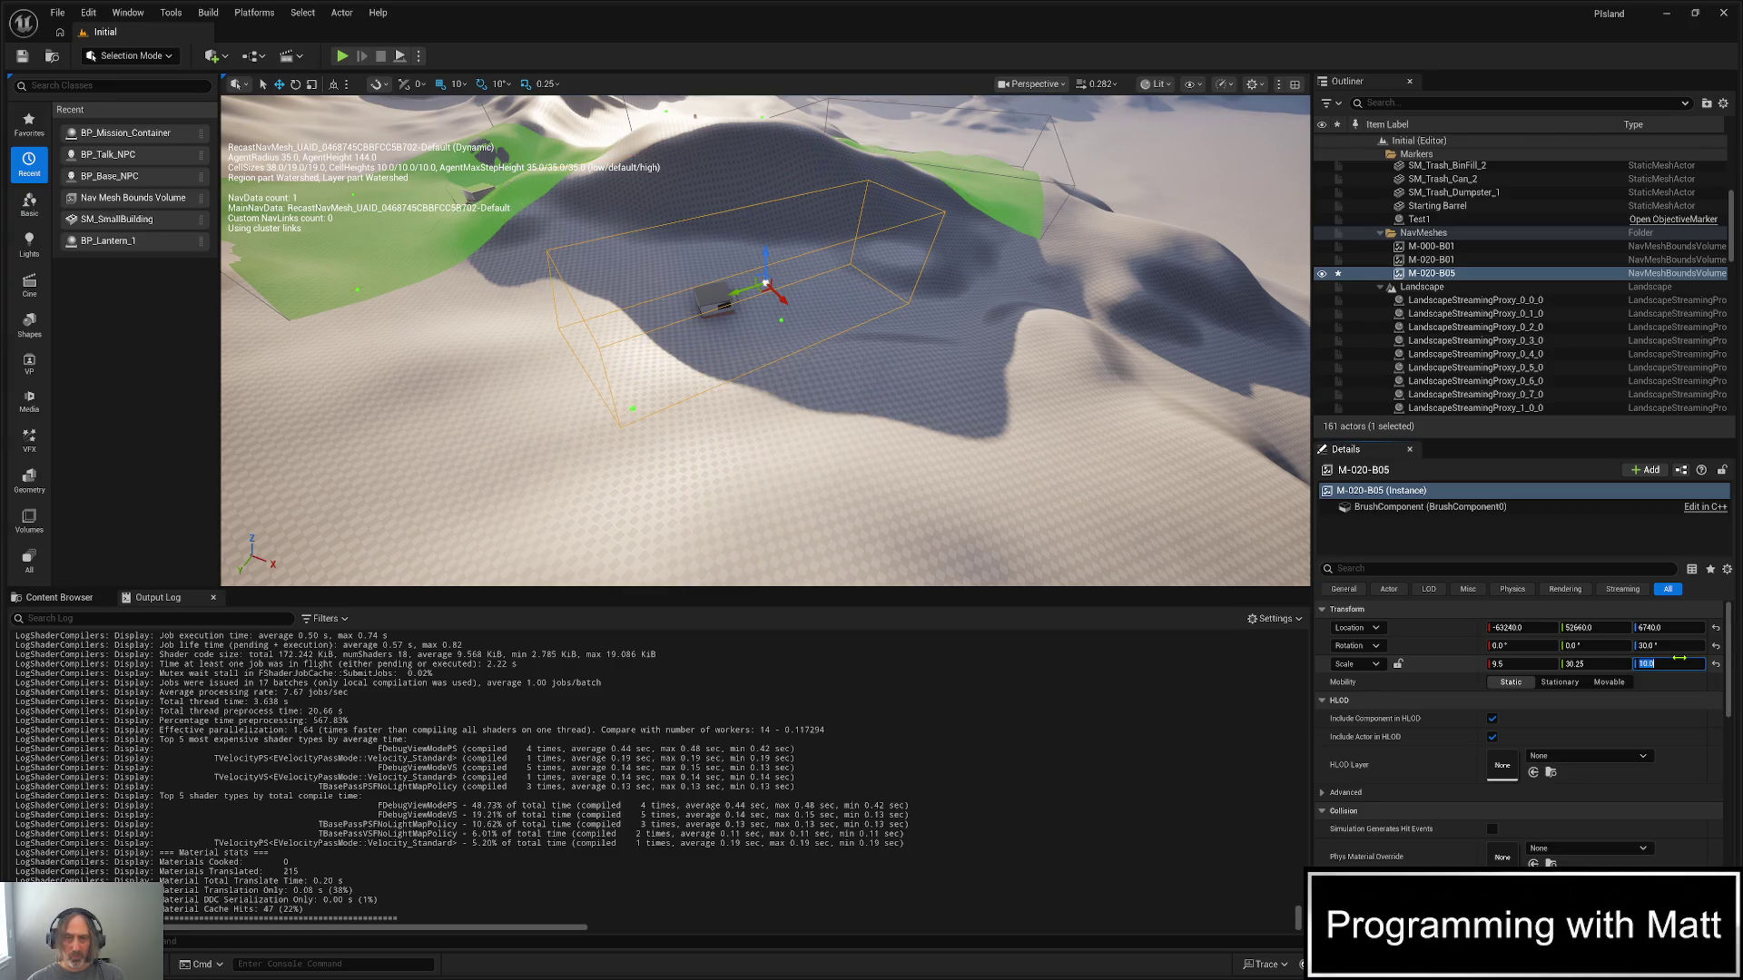
drag(761, 243, 770, 291)
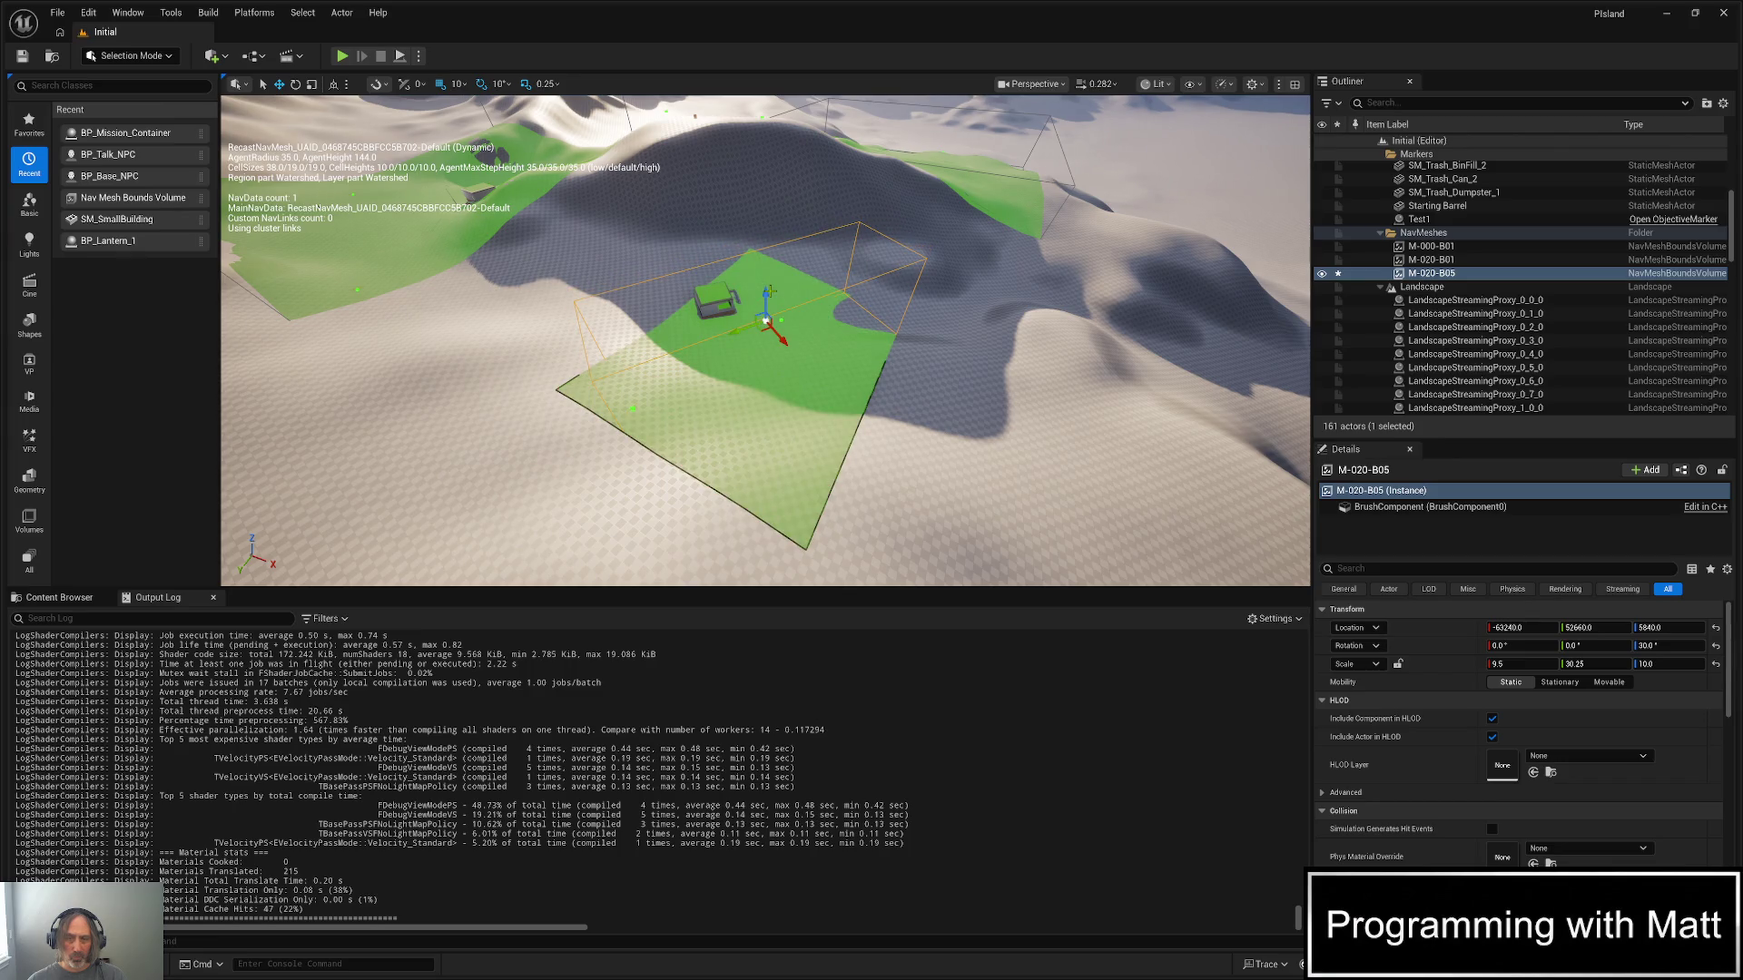
key(ctrl+s)
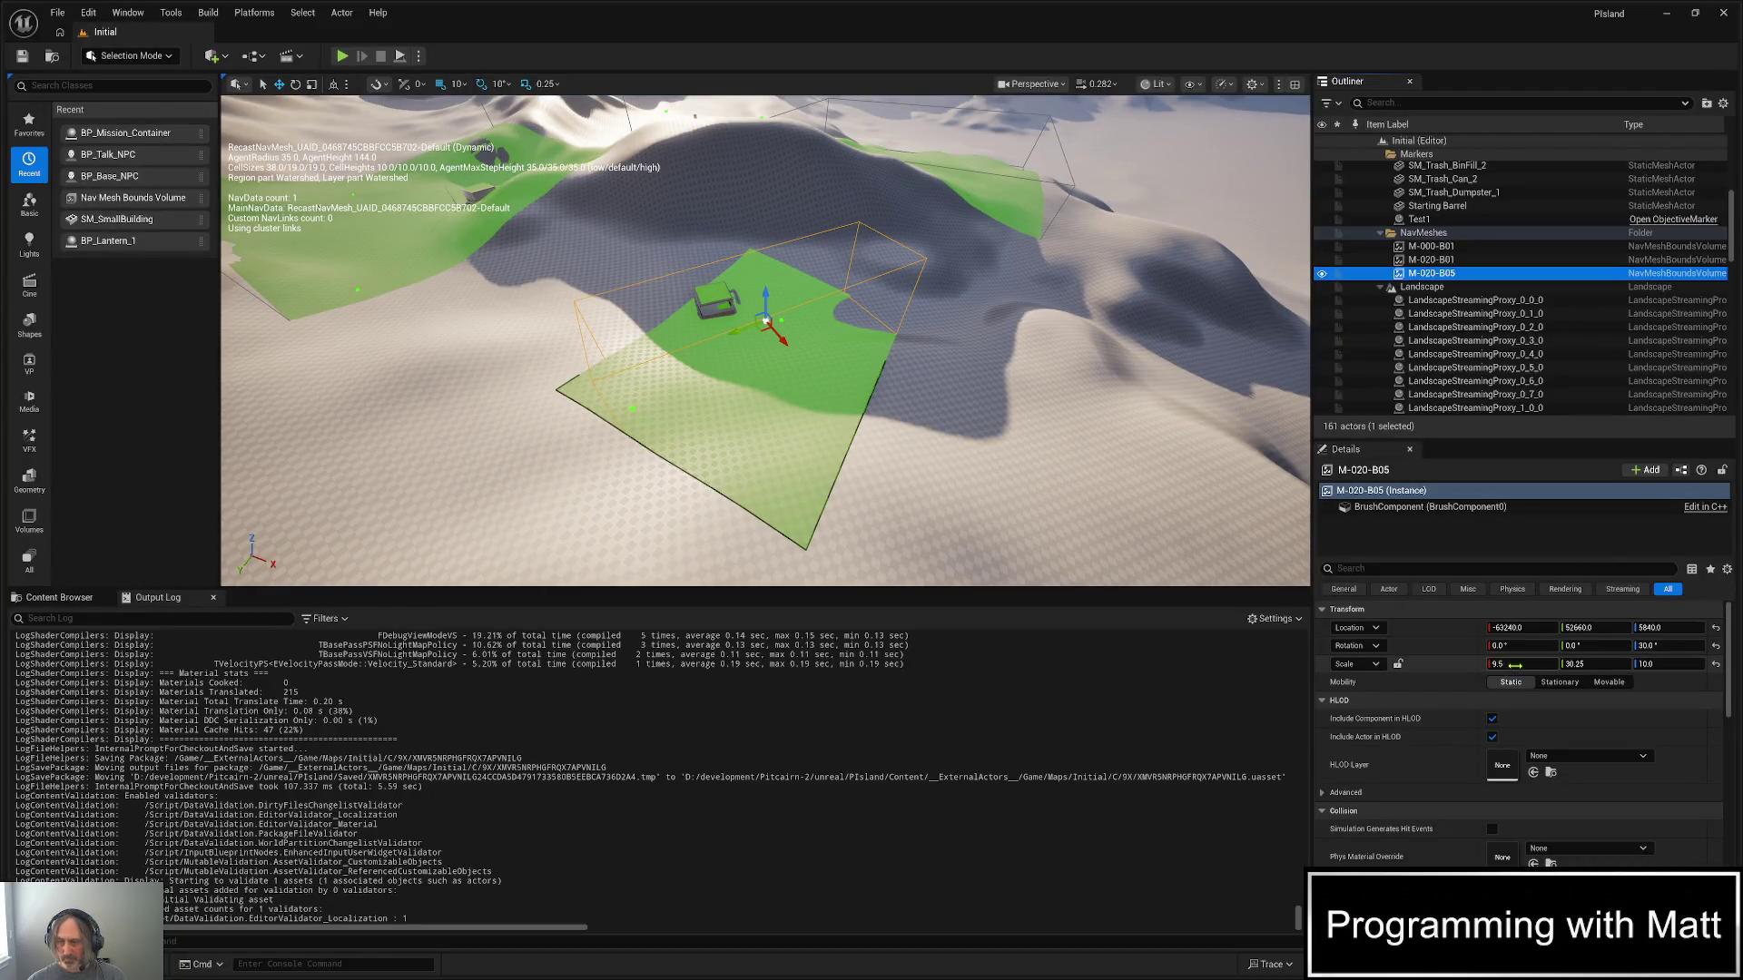
- Change the volume's Y scale to 50, then 45, and reposition it on the hillside
click(1497, 664)
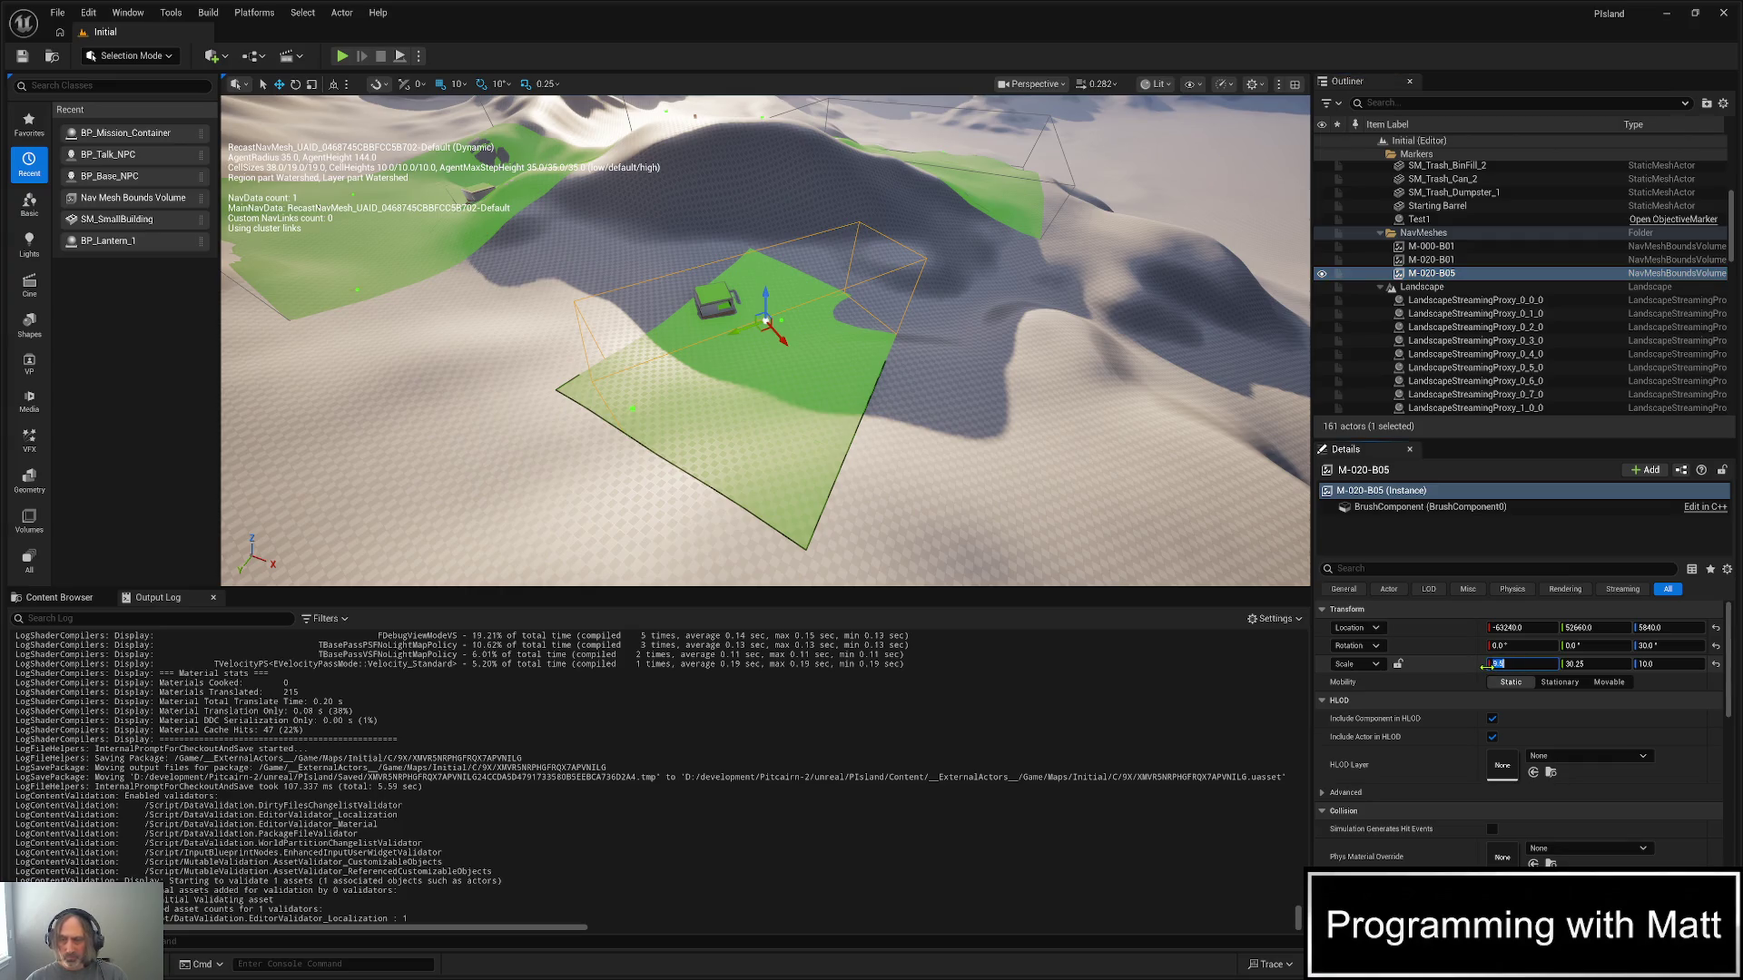
click(1589, 663)
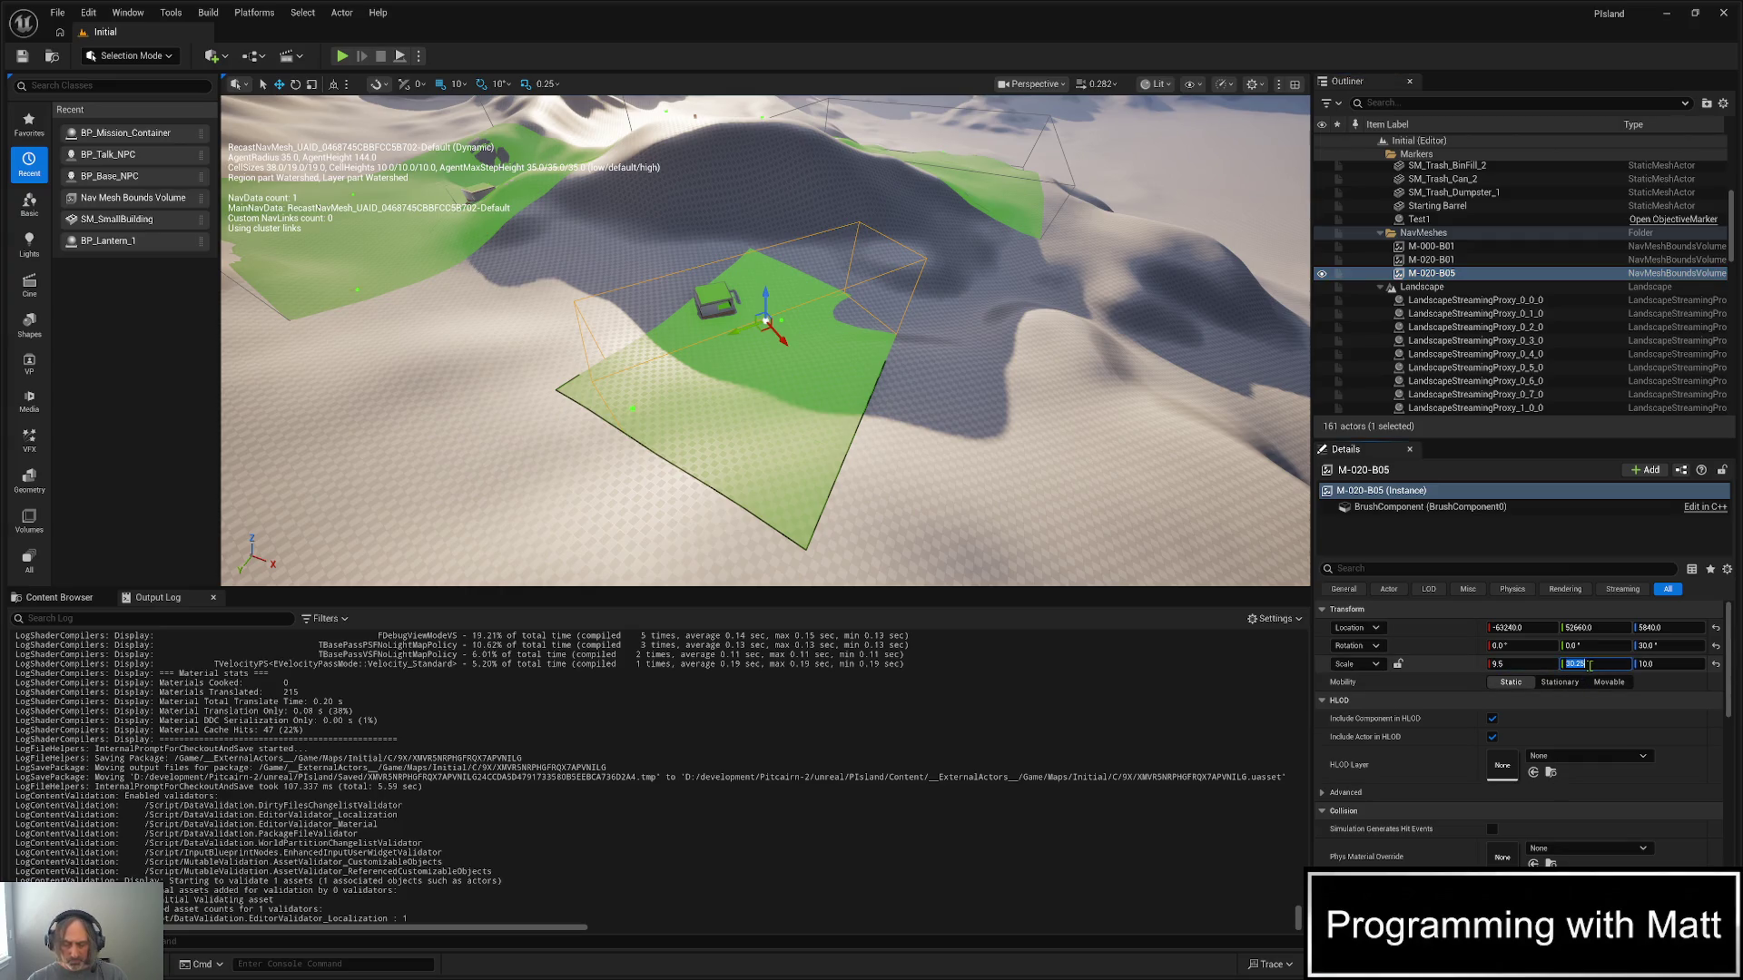
key(Return)
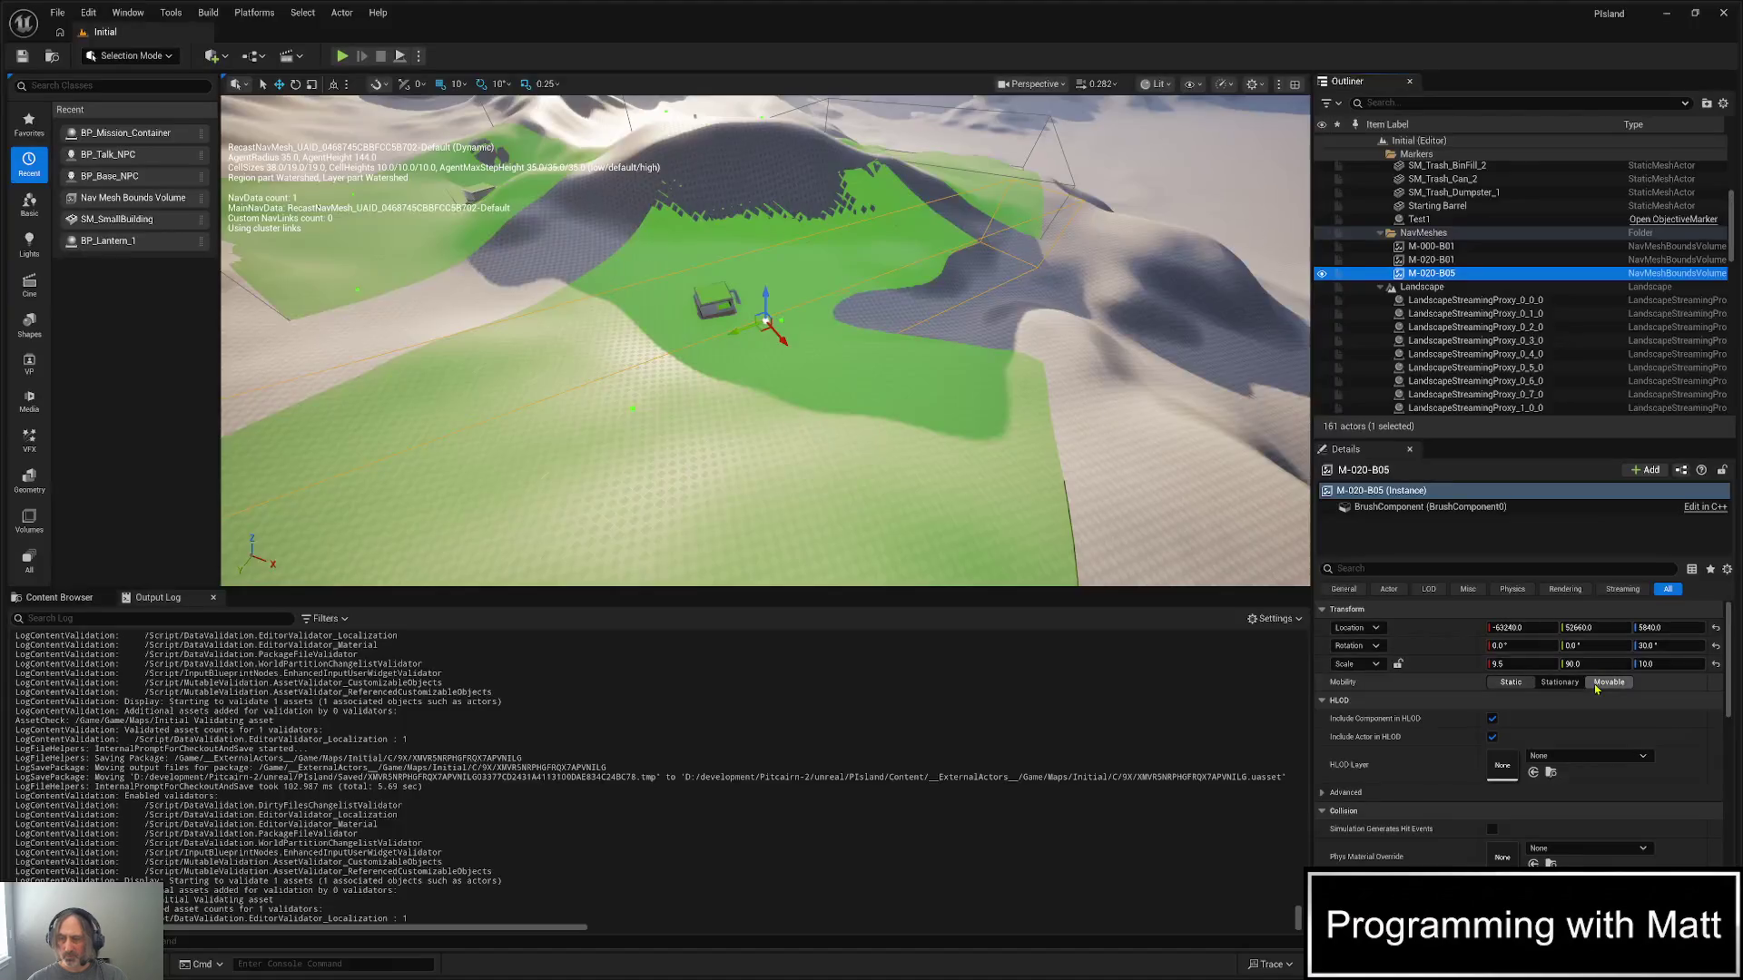
click(1598, 664)
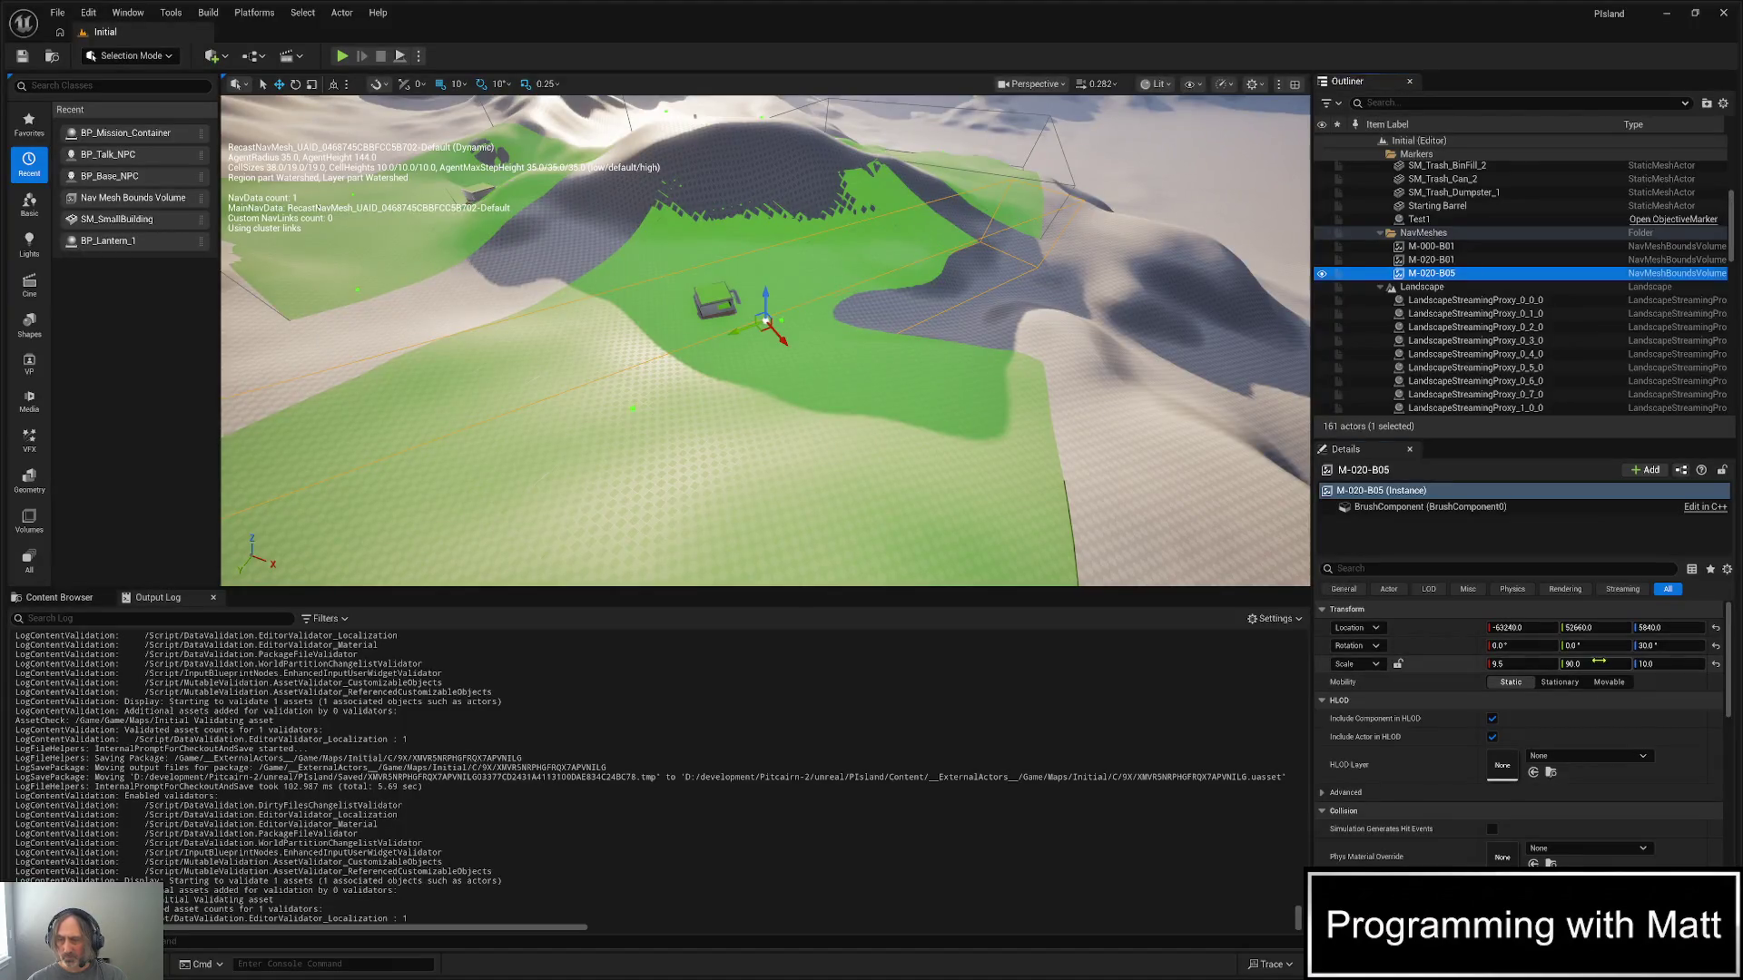
text(50)
key(Return)
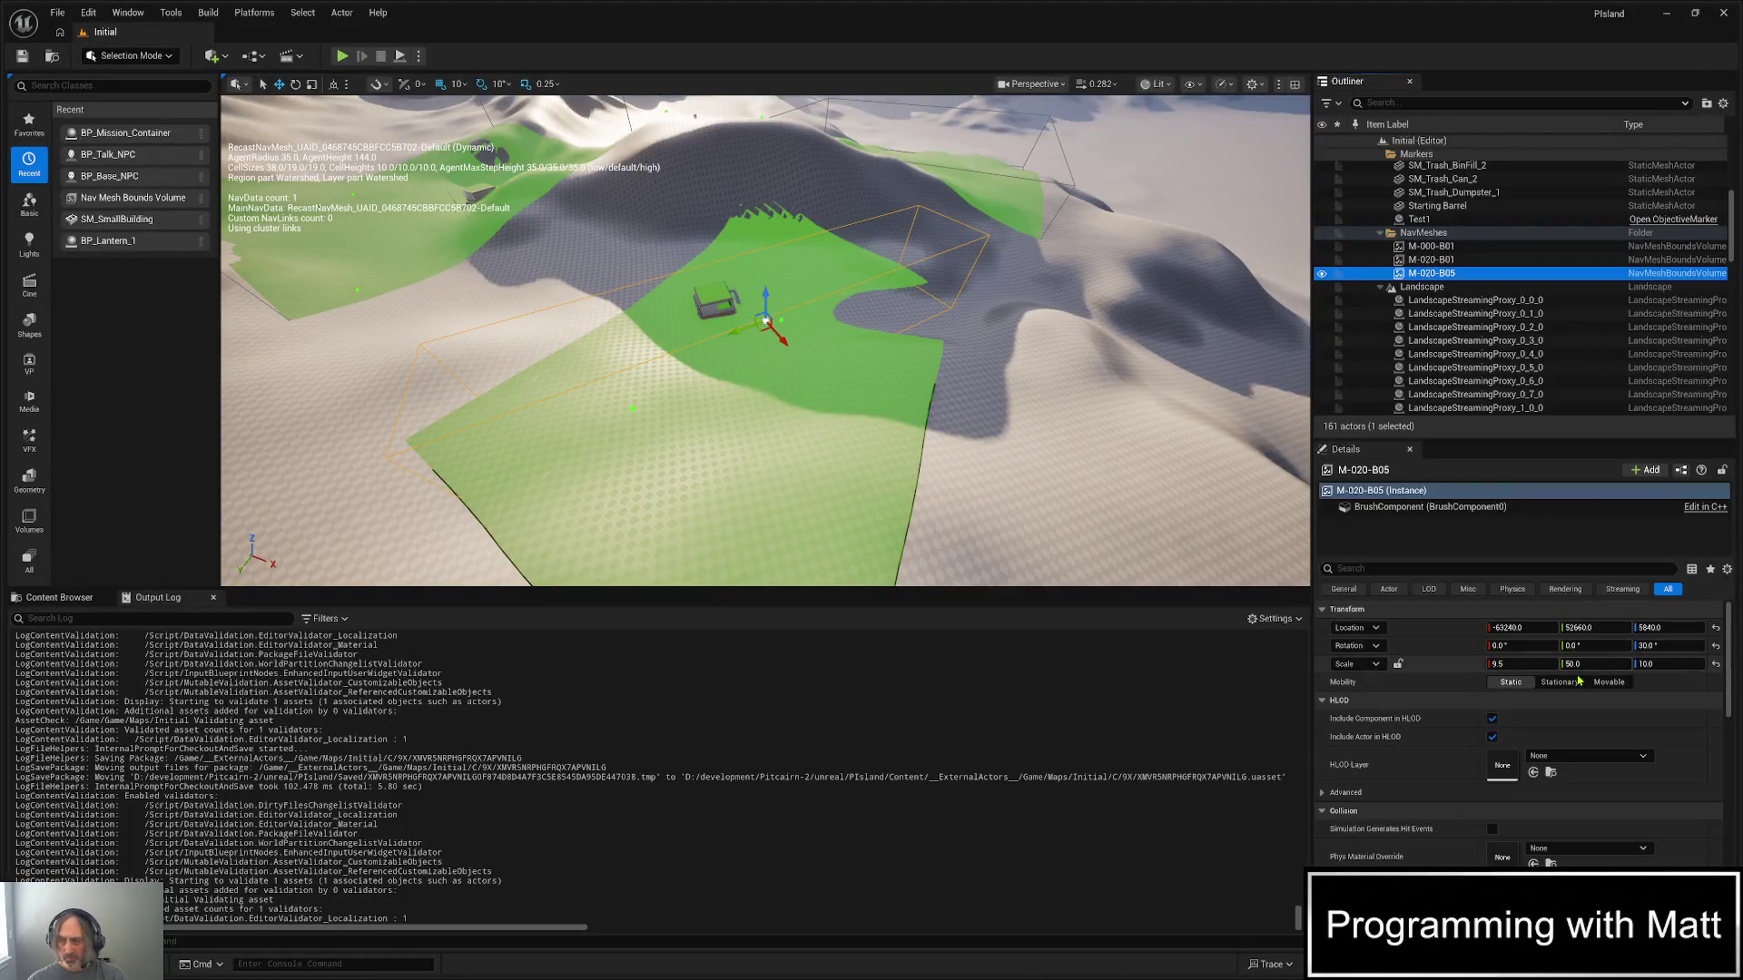
click(1585, 664)
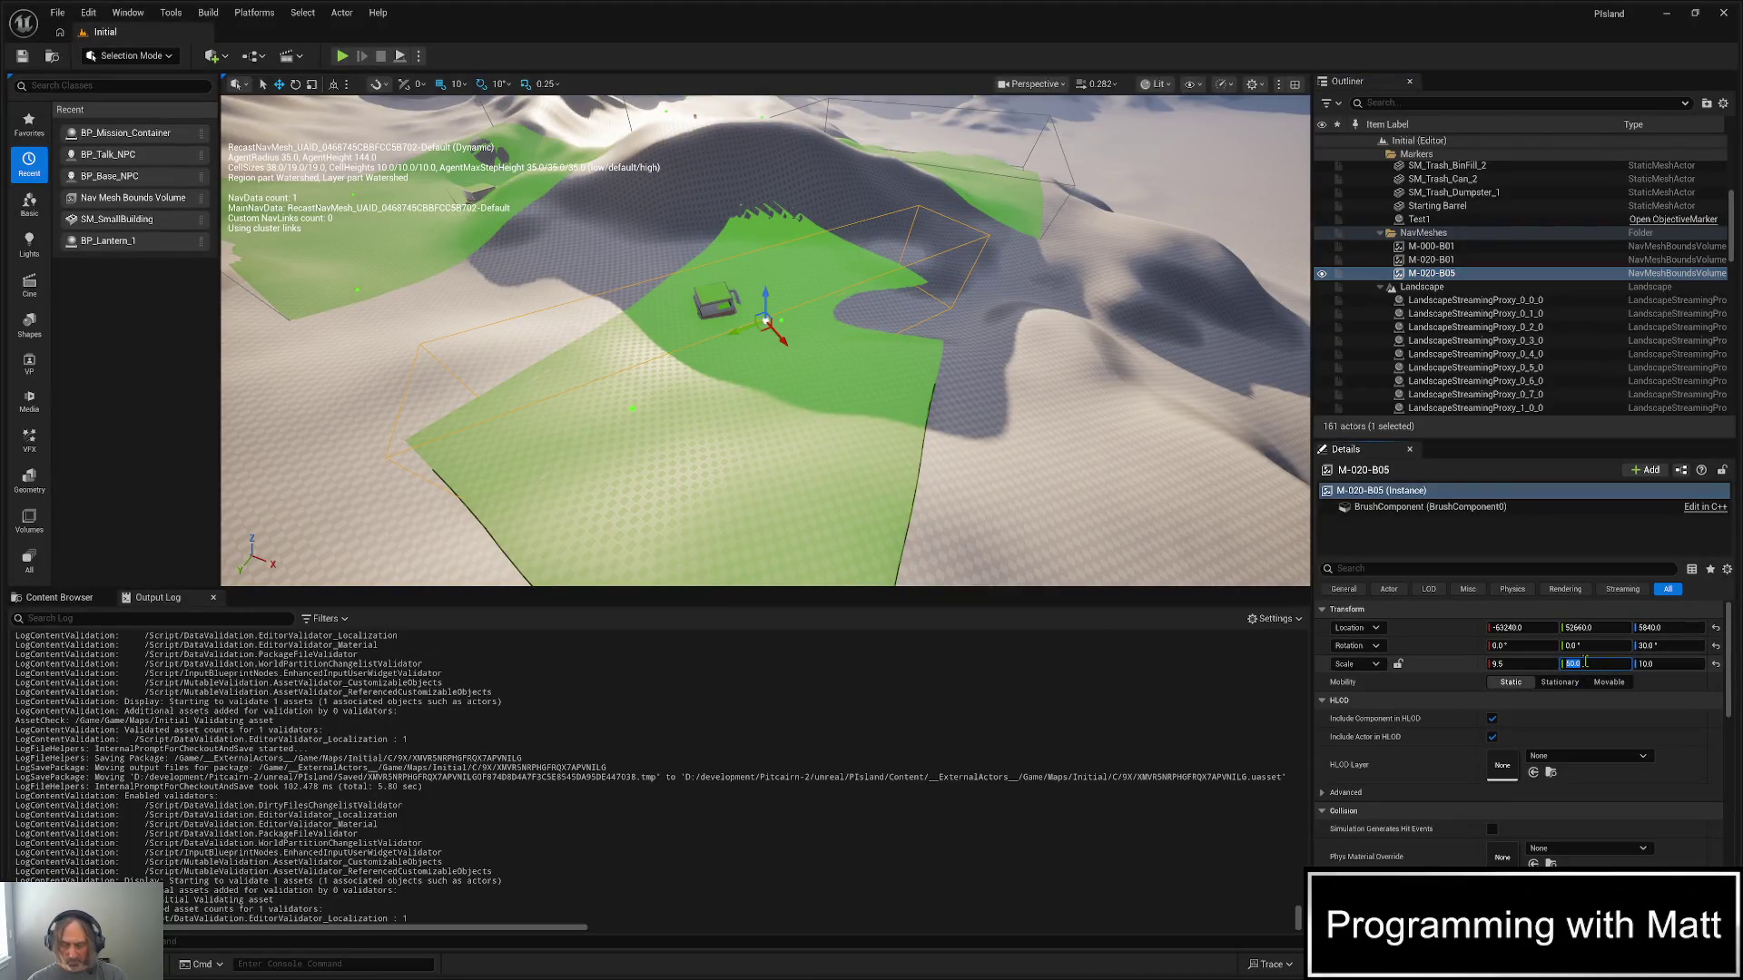
text(45)
key(Return)
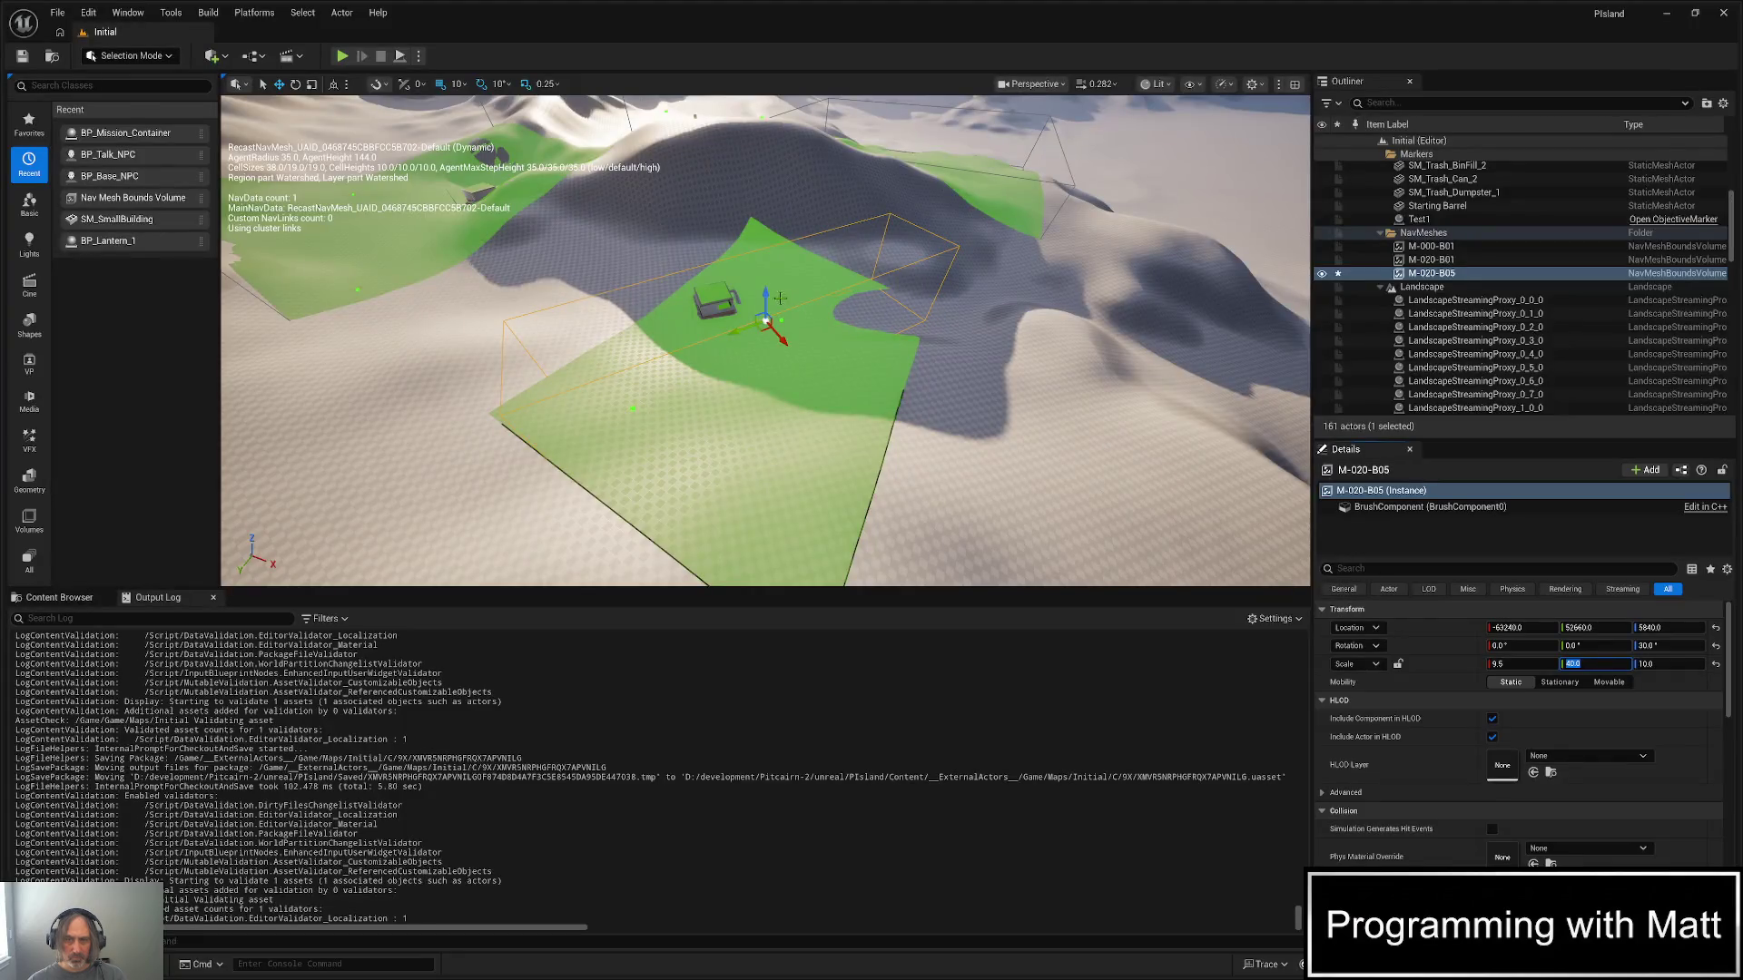
drag(768, 301, 770, 307)
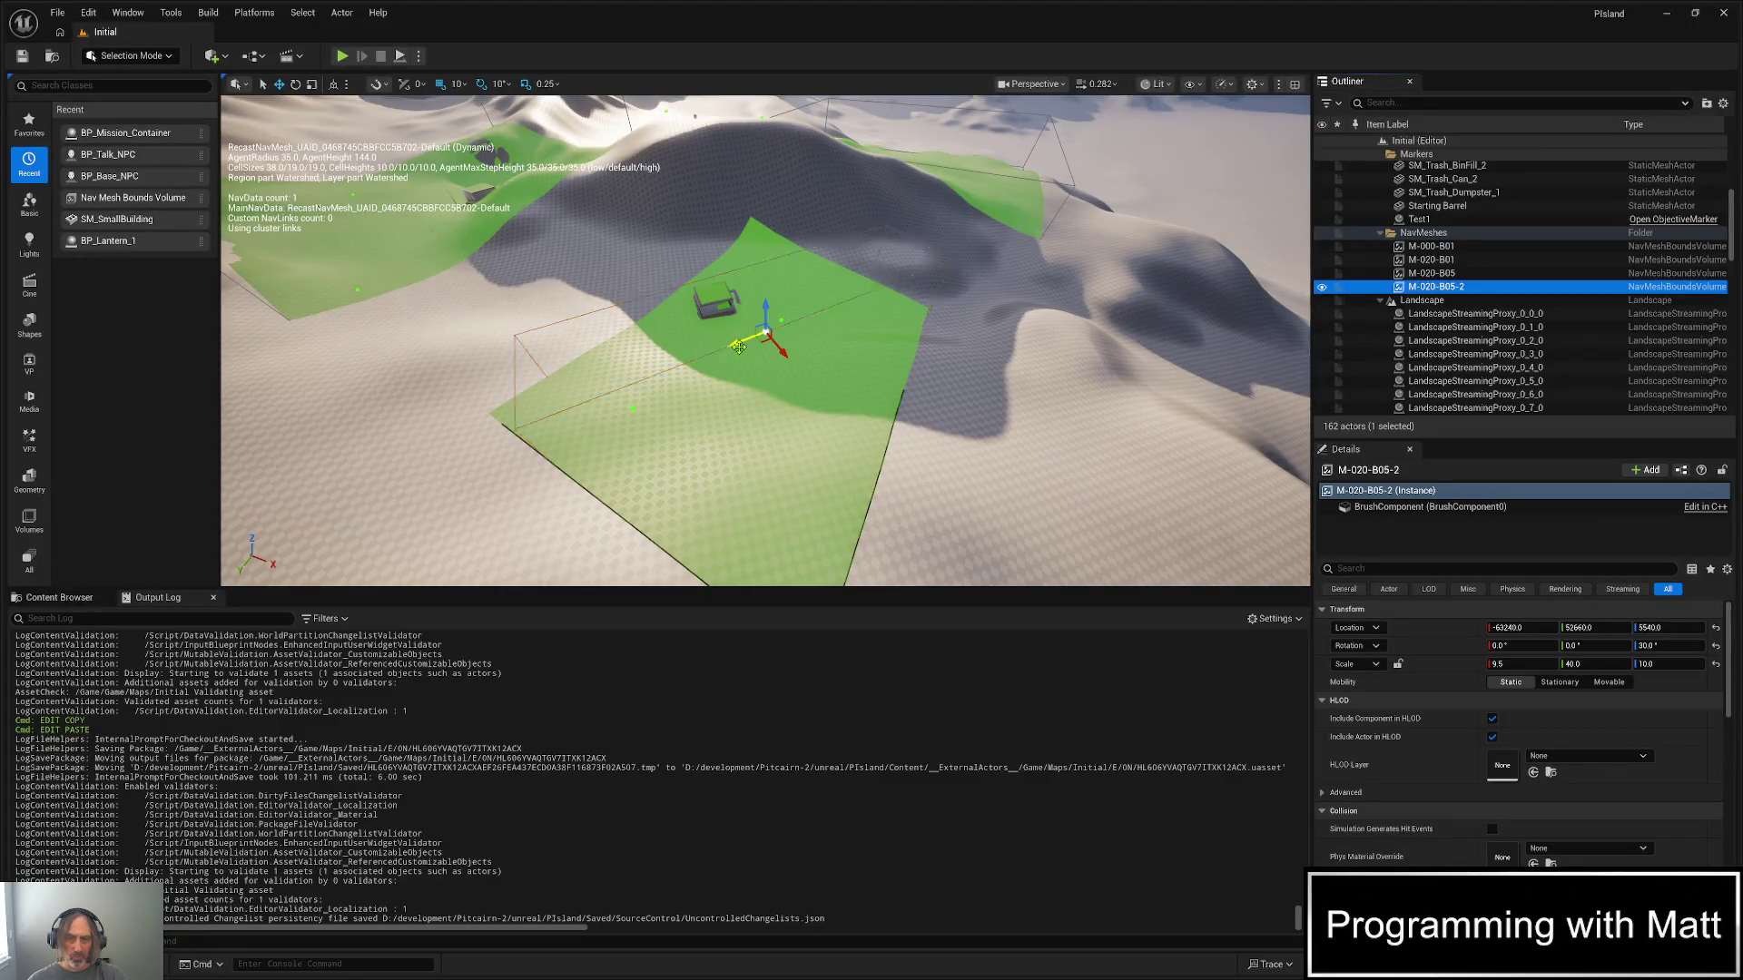
- Duplicate the volume as M-020-B05-2 beside the original, position it, and trigger Live Coding
drag(738, 347, 477, 434)
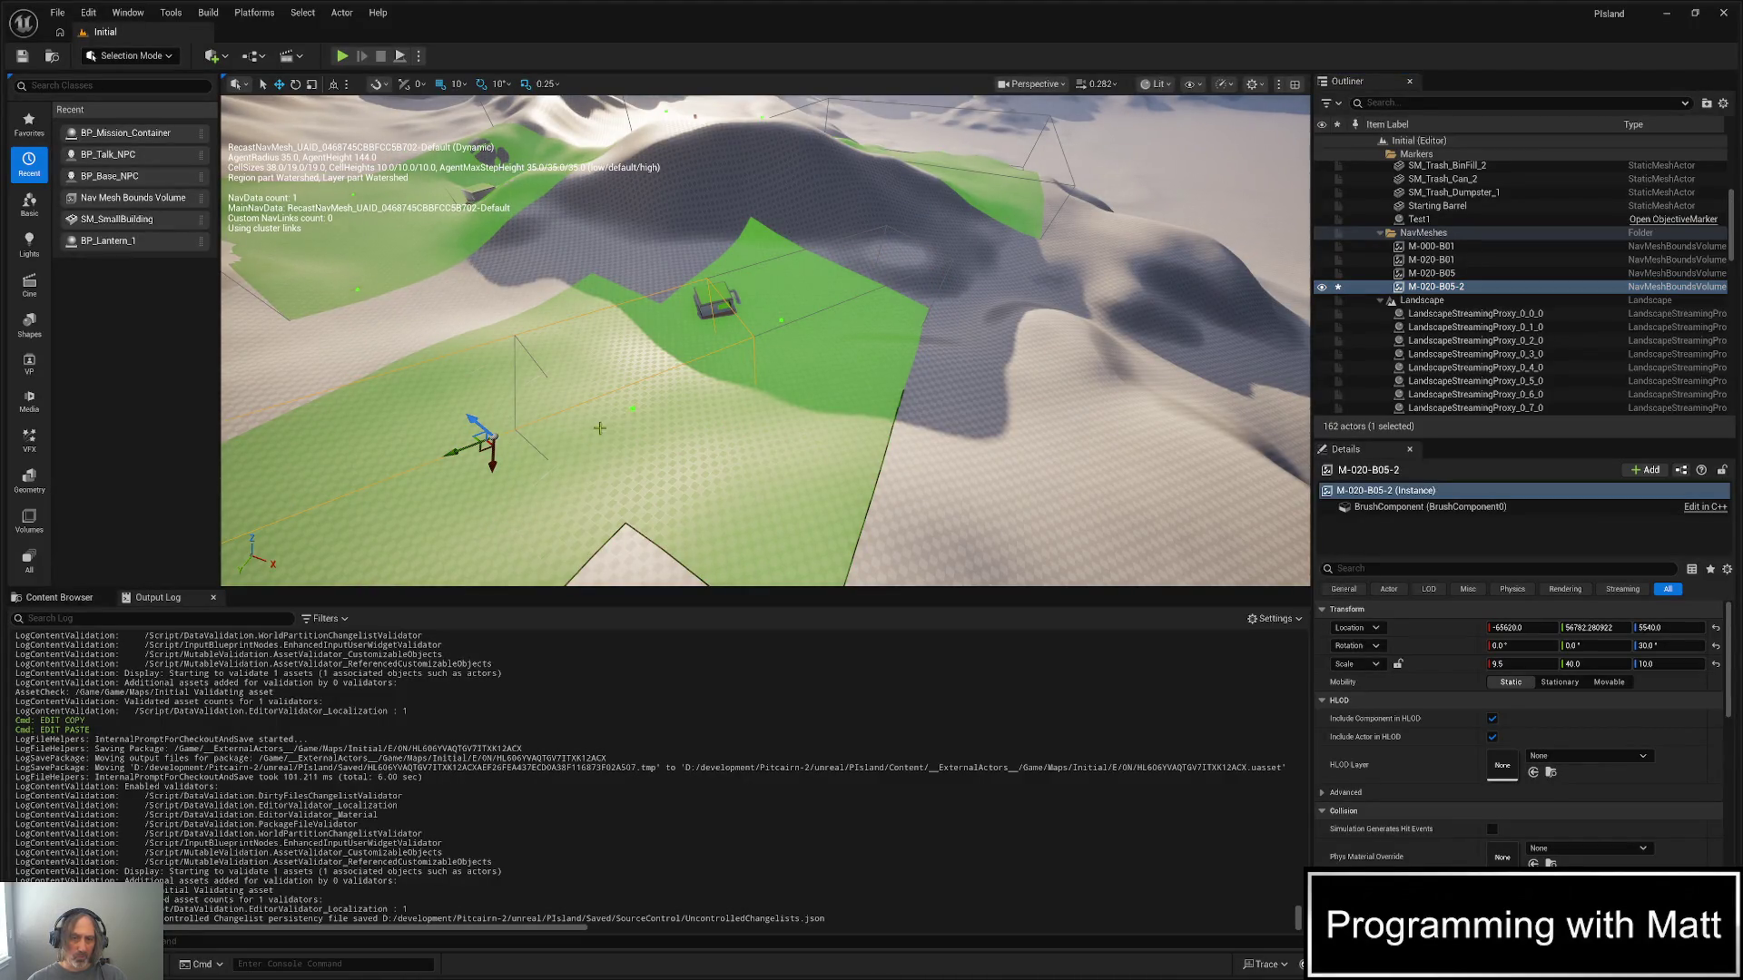
mouse_move(599, 427)
mouse_down()
mouse_move(599, 536)
mouse_move(581, 508)
mouse_move(604, 452)
mouse_up()
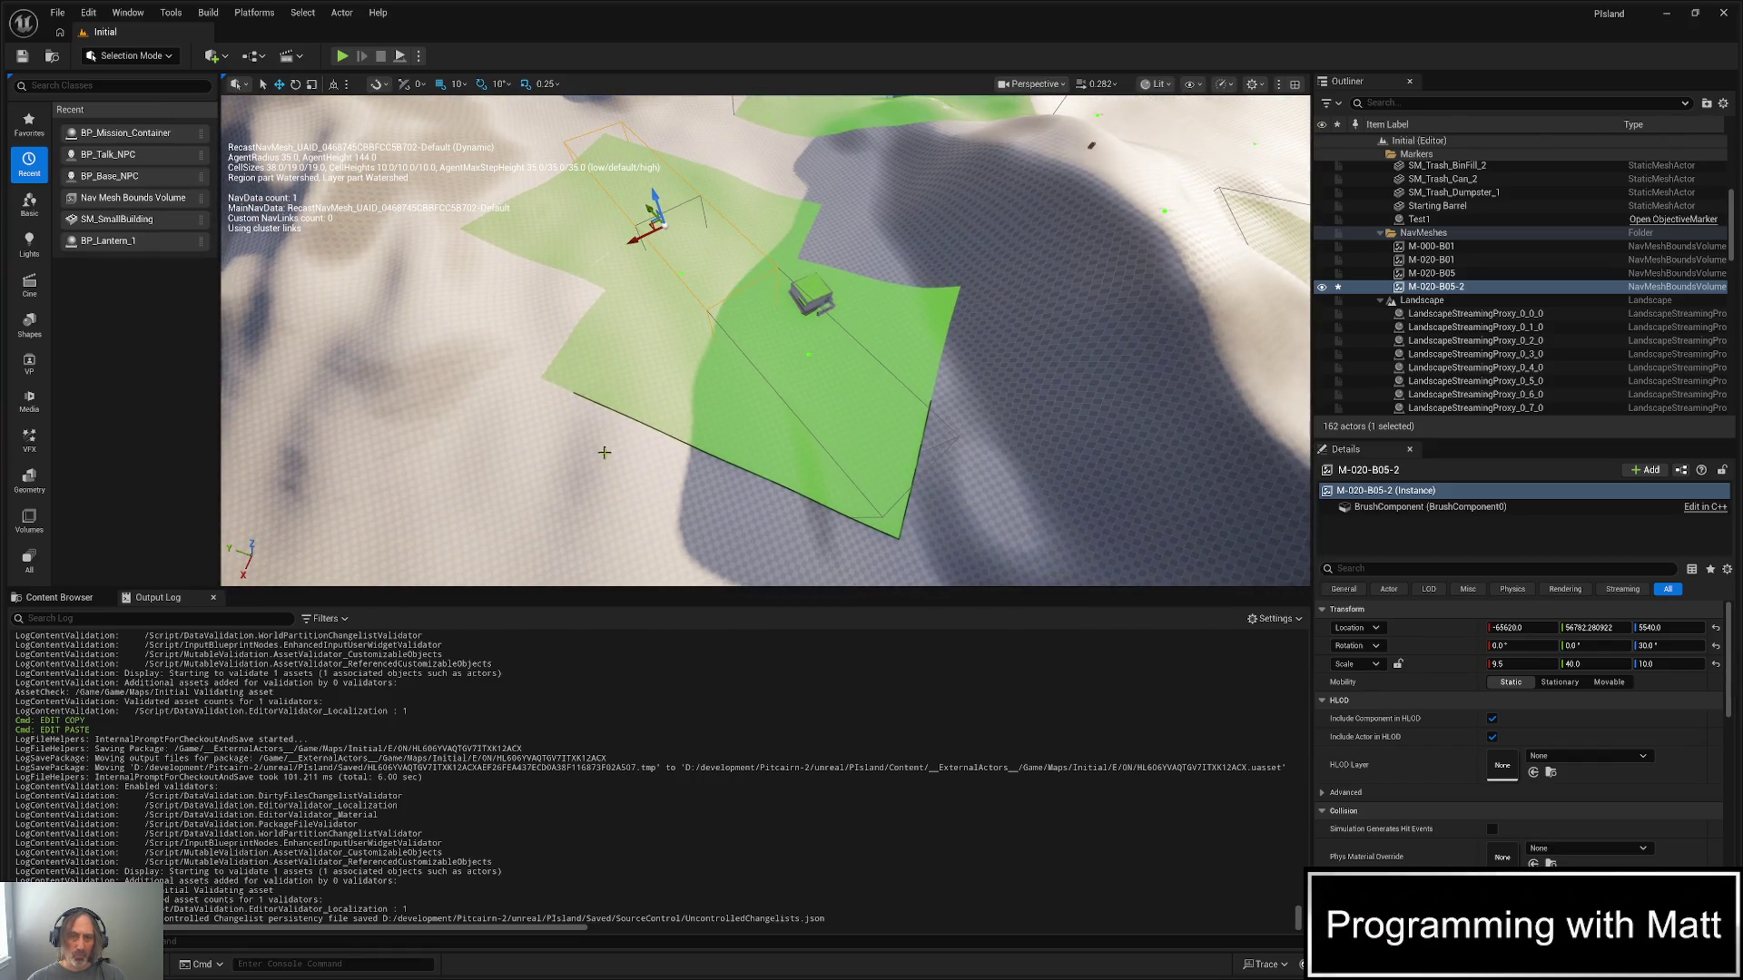
mouse_move(640, 245)
mouse_down()
mouse_move(717, 218)
mouse_move(767, 238)
mouse_up()
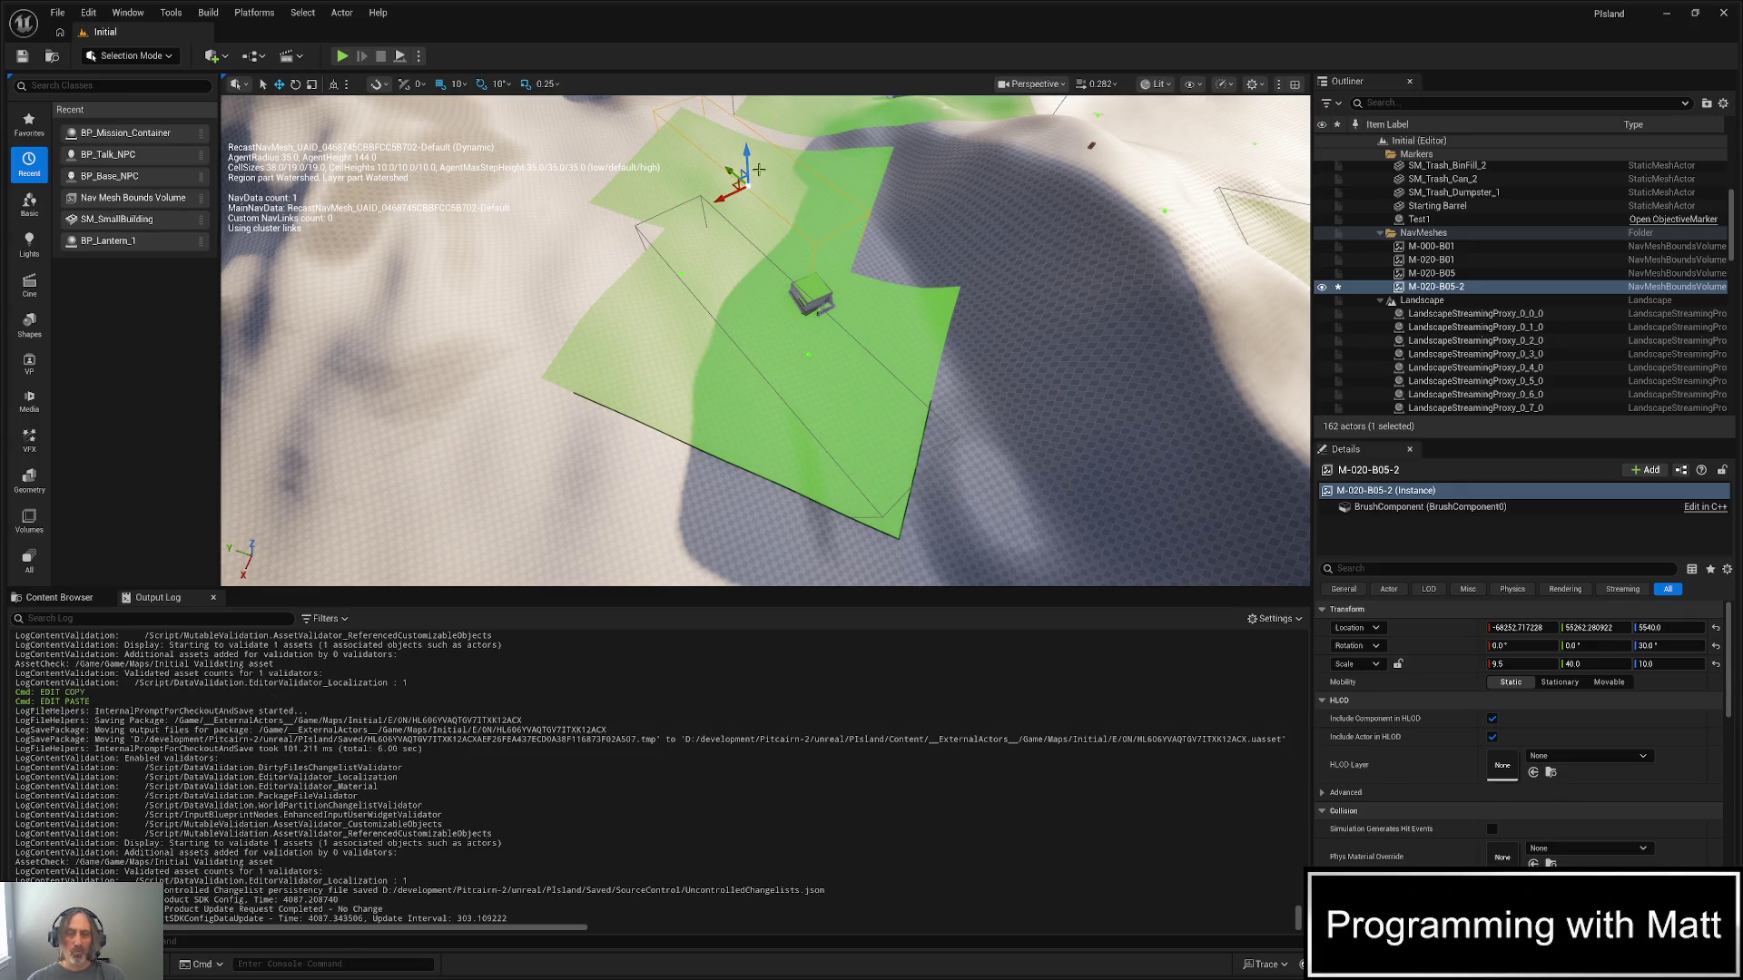
drag(759, 170, 790, 264)
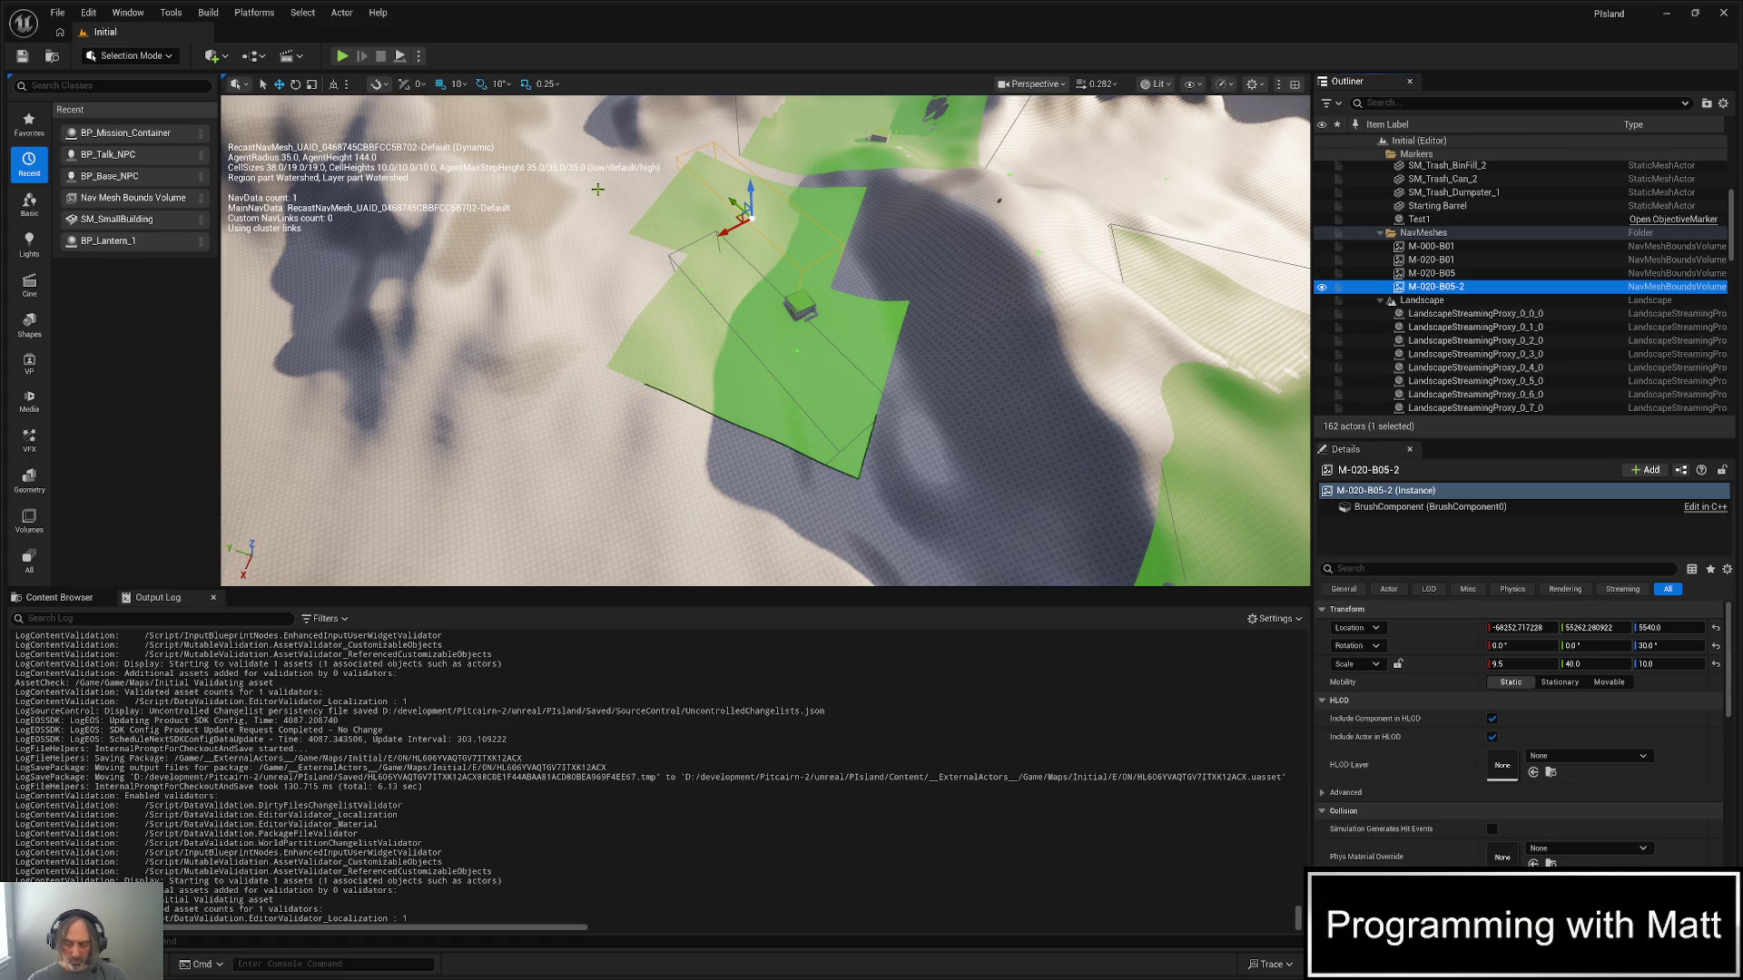
key(ctrl+alt+F11)
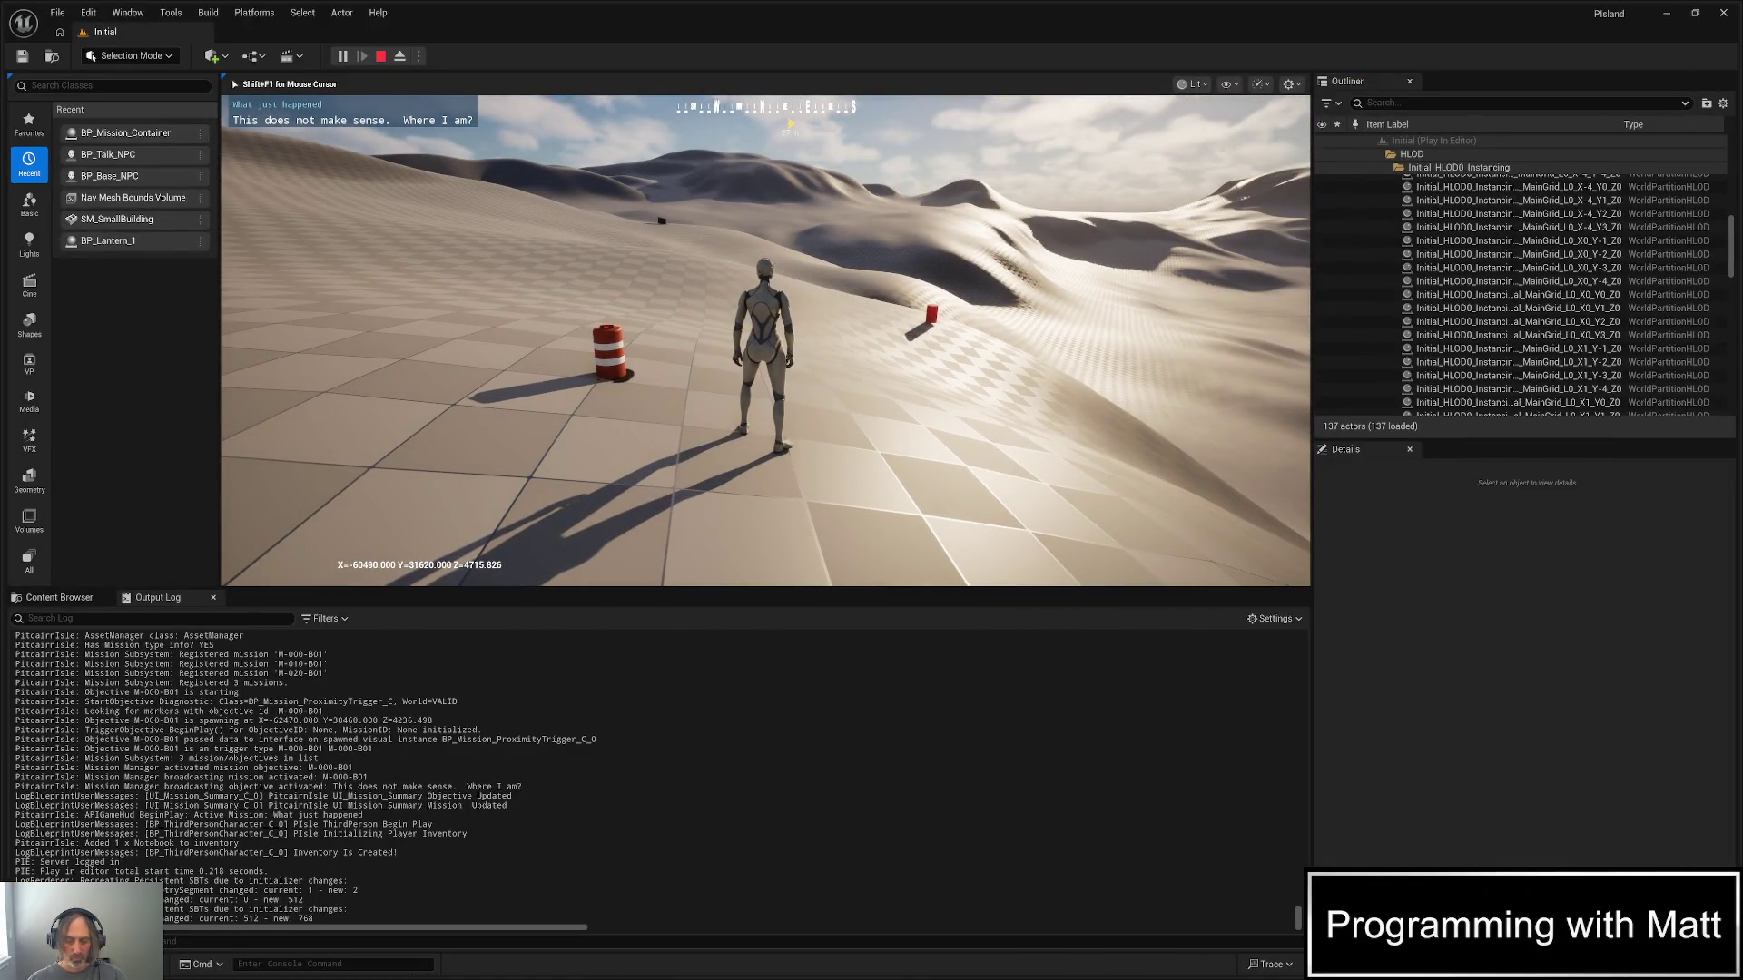
- Quick-load with F9 near the building, run to the NPC and open the conversation with E
key(F9)
key(w)
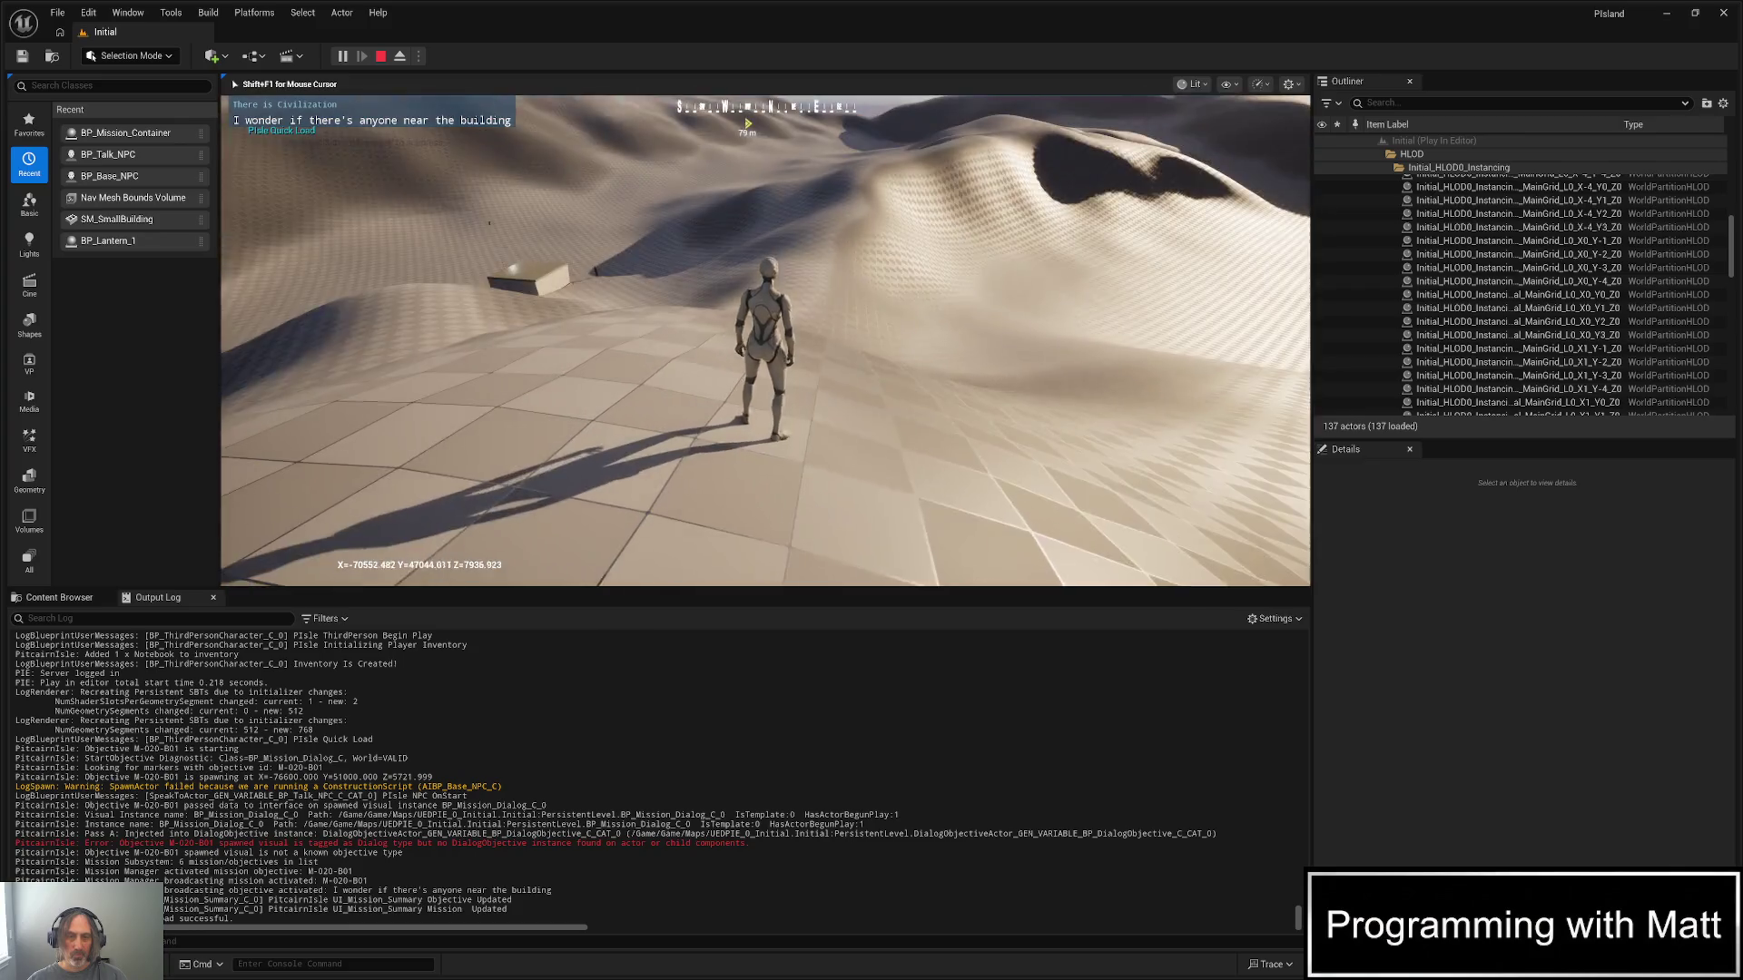
key(w)
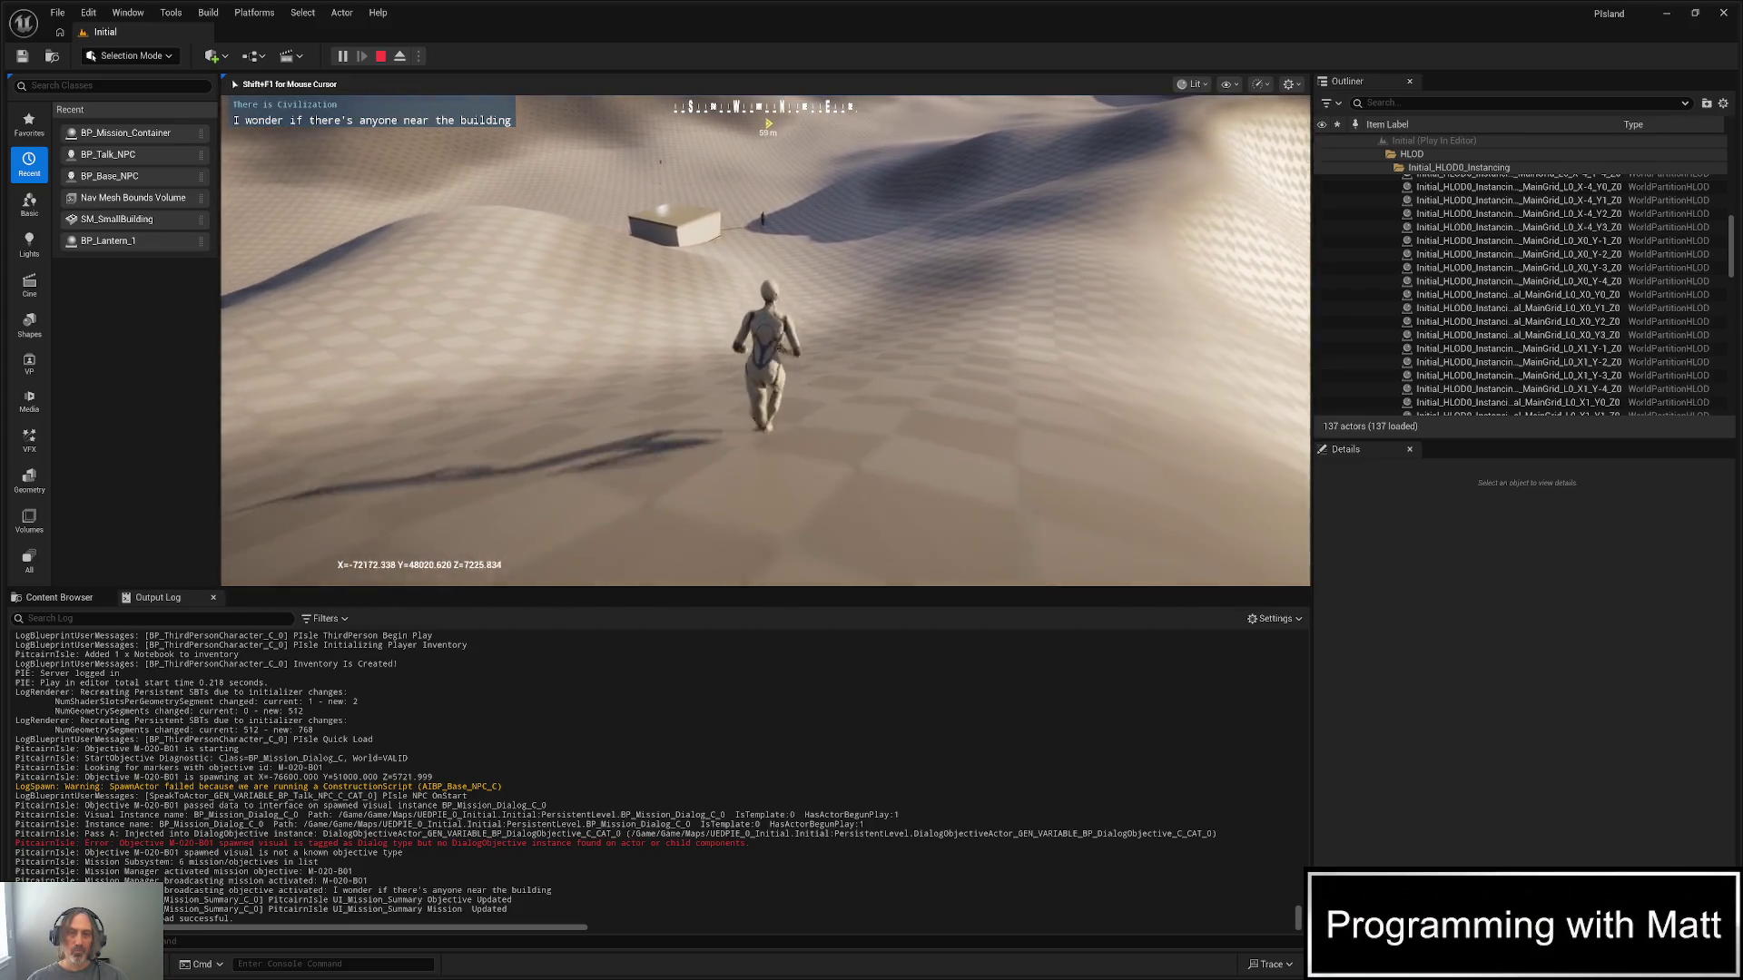
key(w)
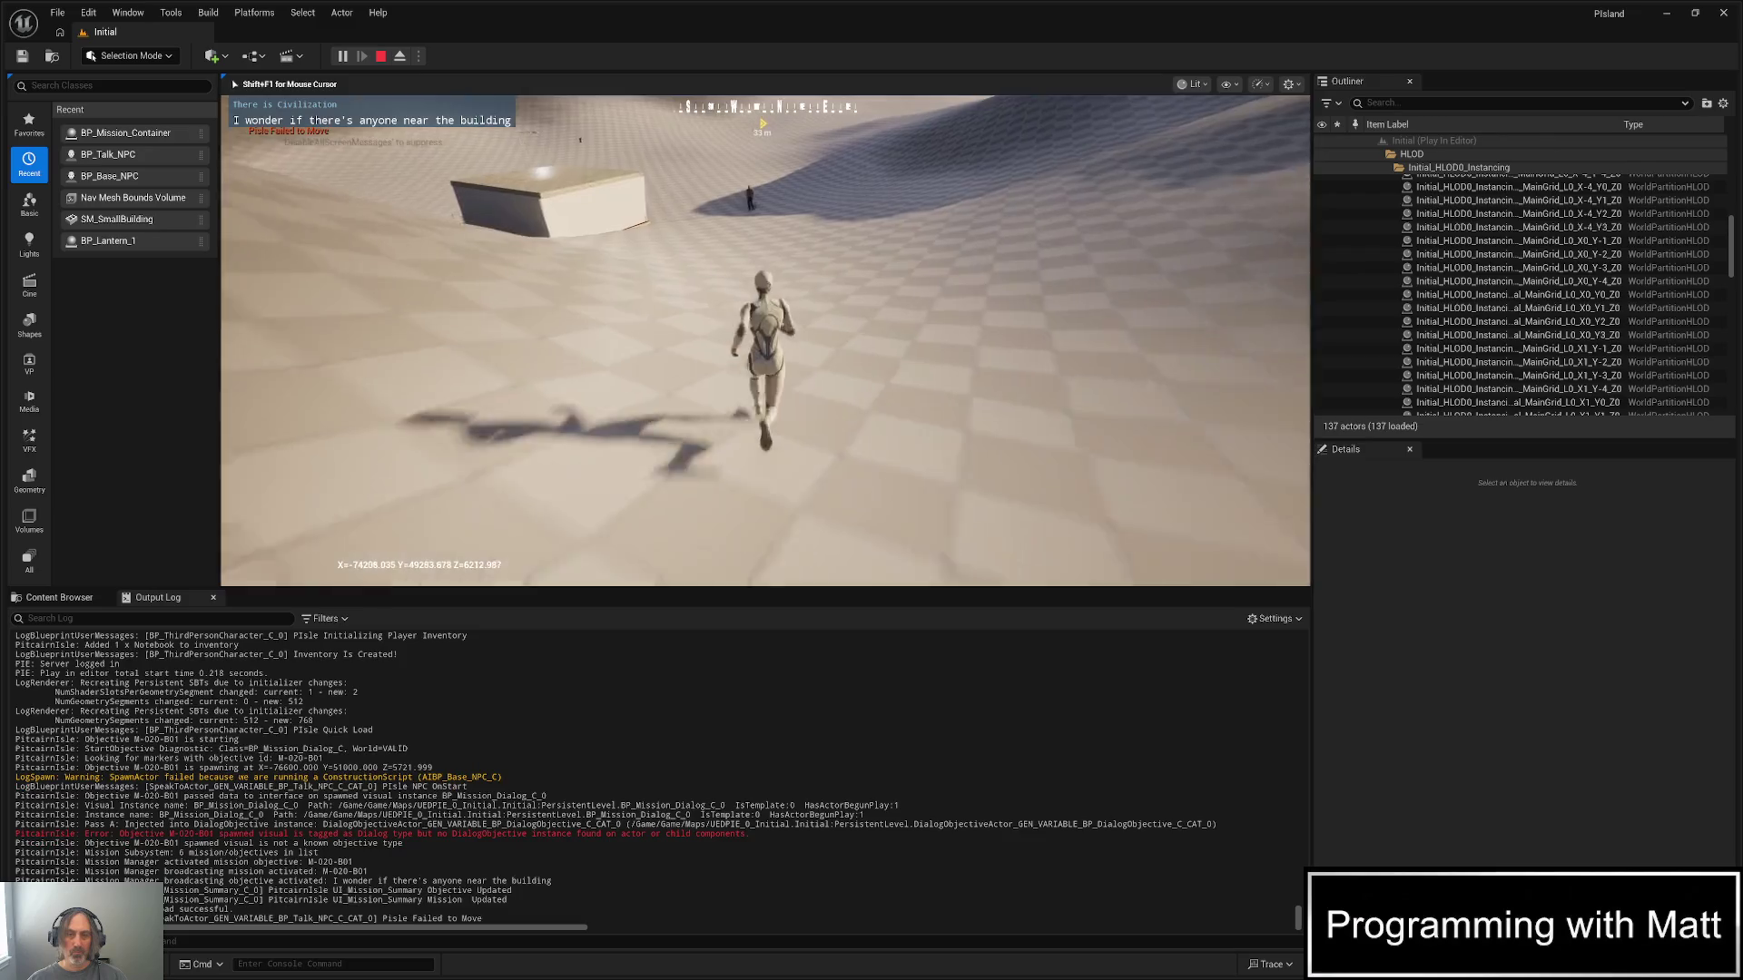
key(w)
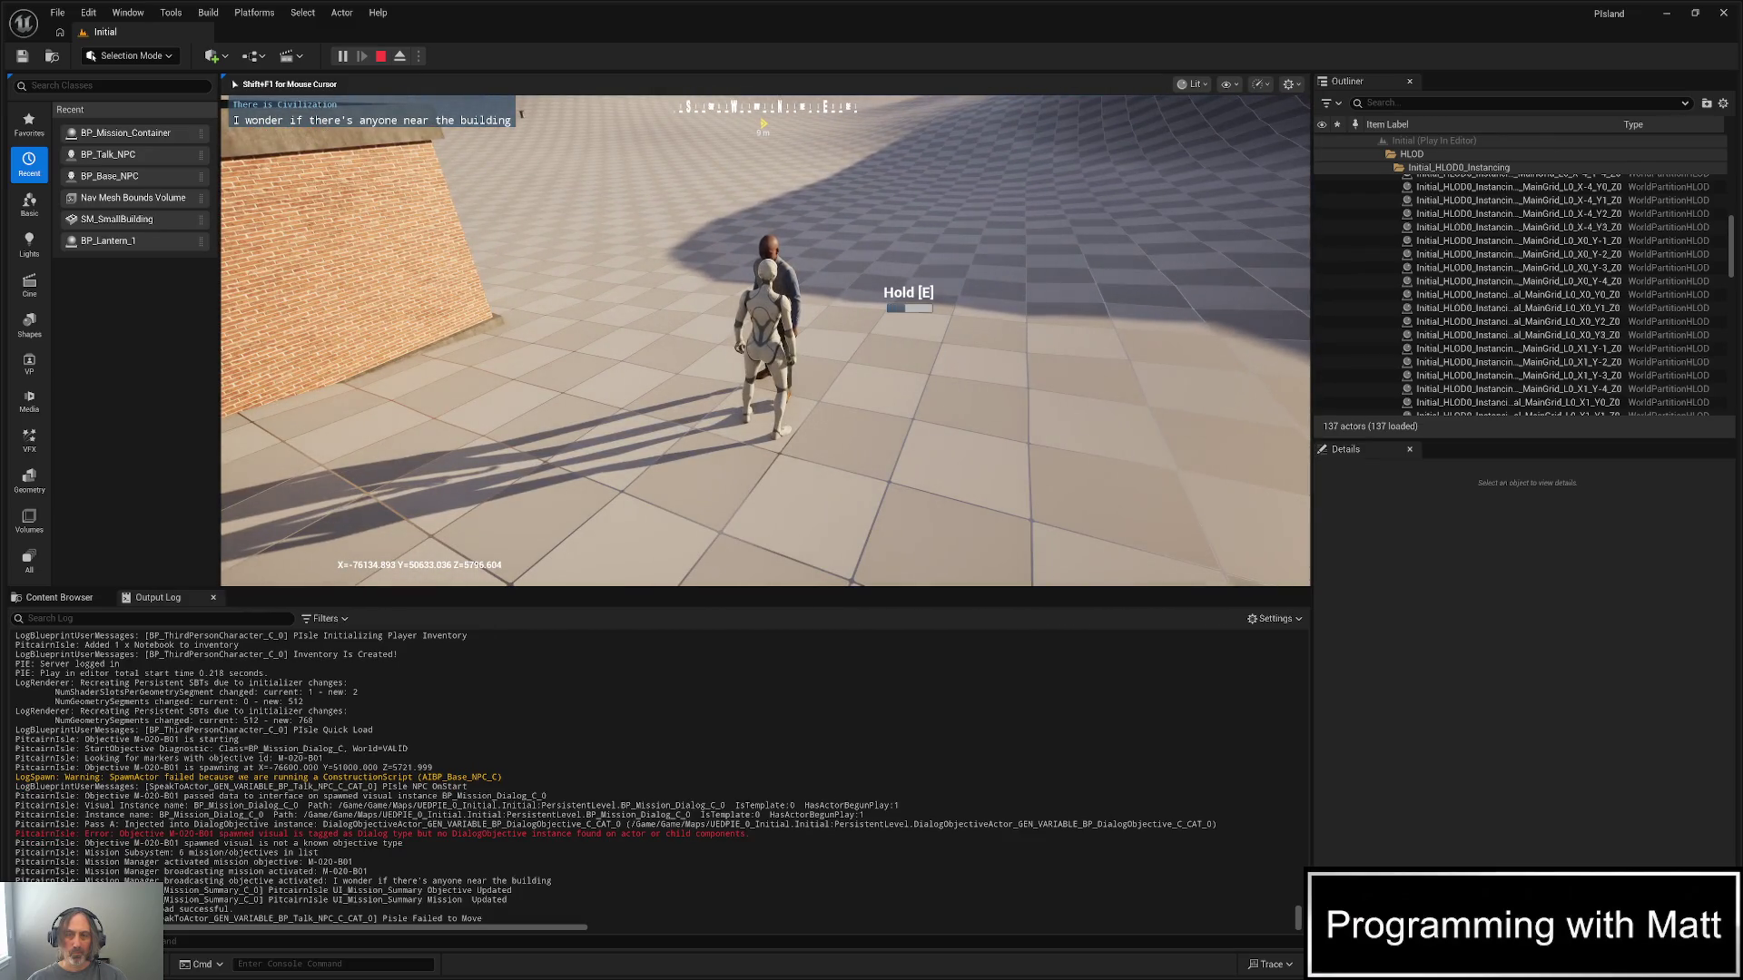
key(e)
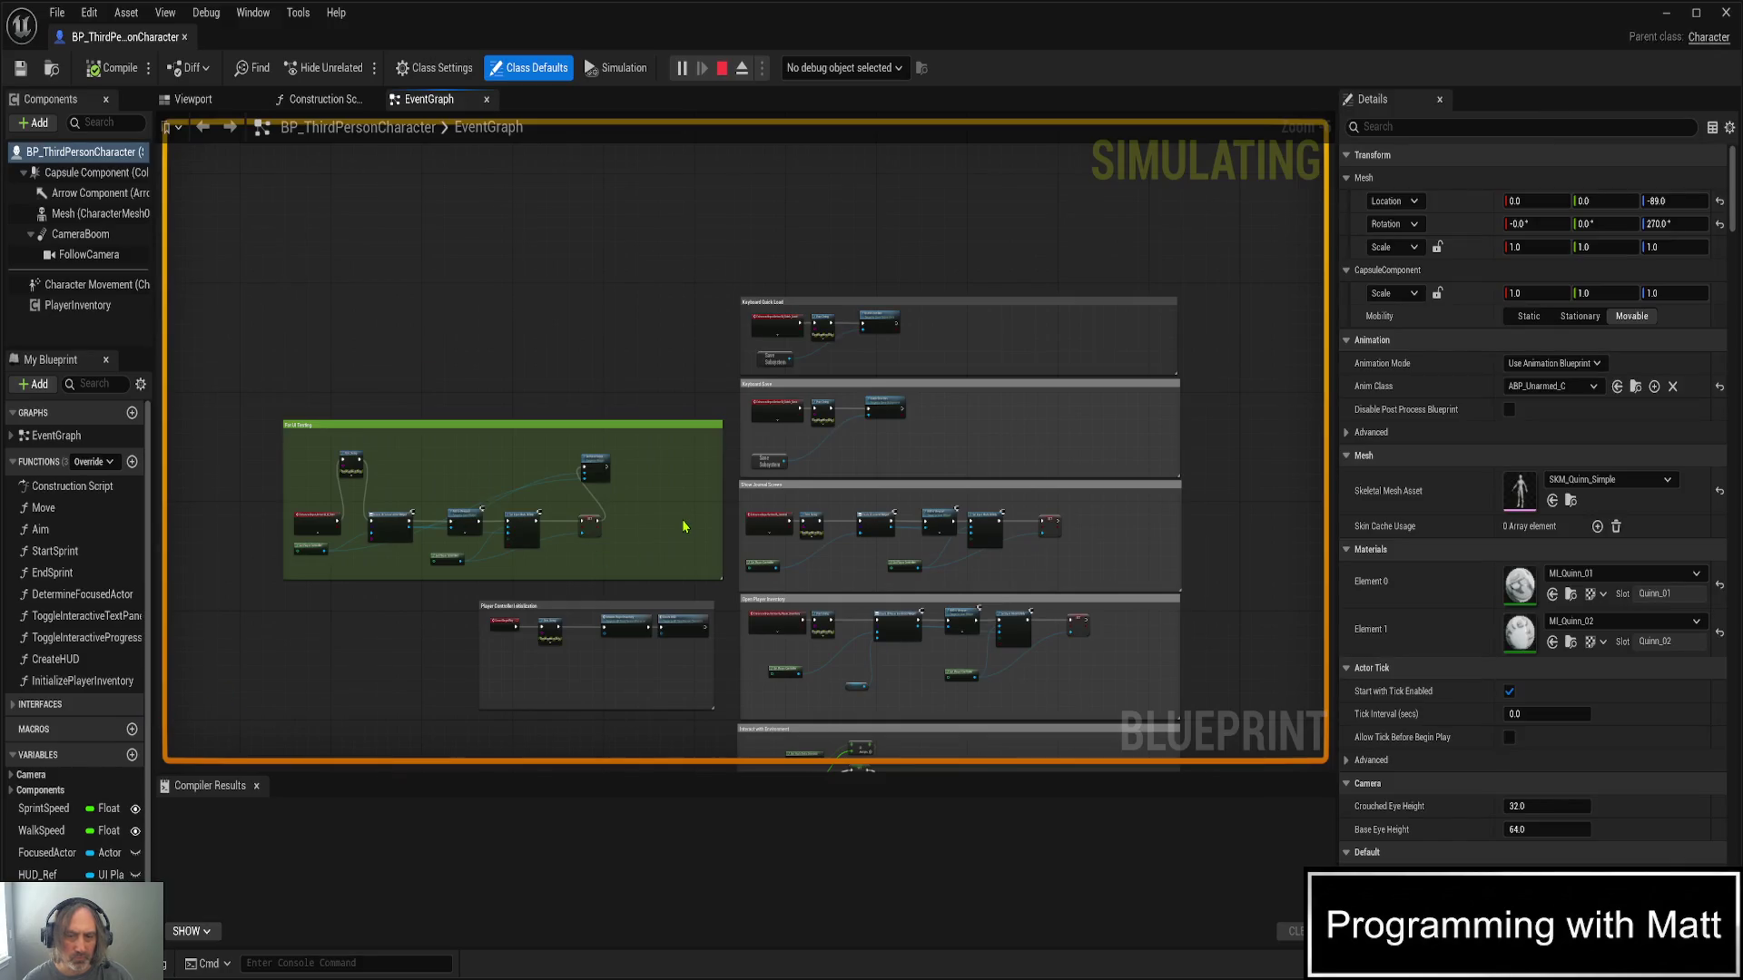
- Turn off Print to Screen on the IA_Interact 'E Triggered' debug print
scroll(683, 526, up, 5)
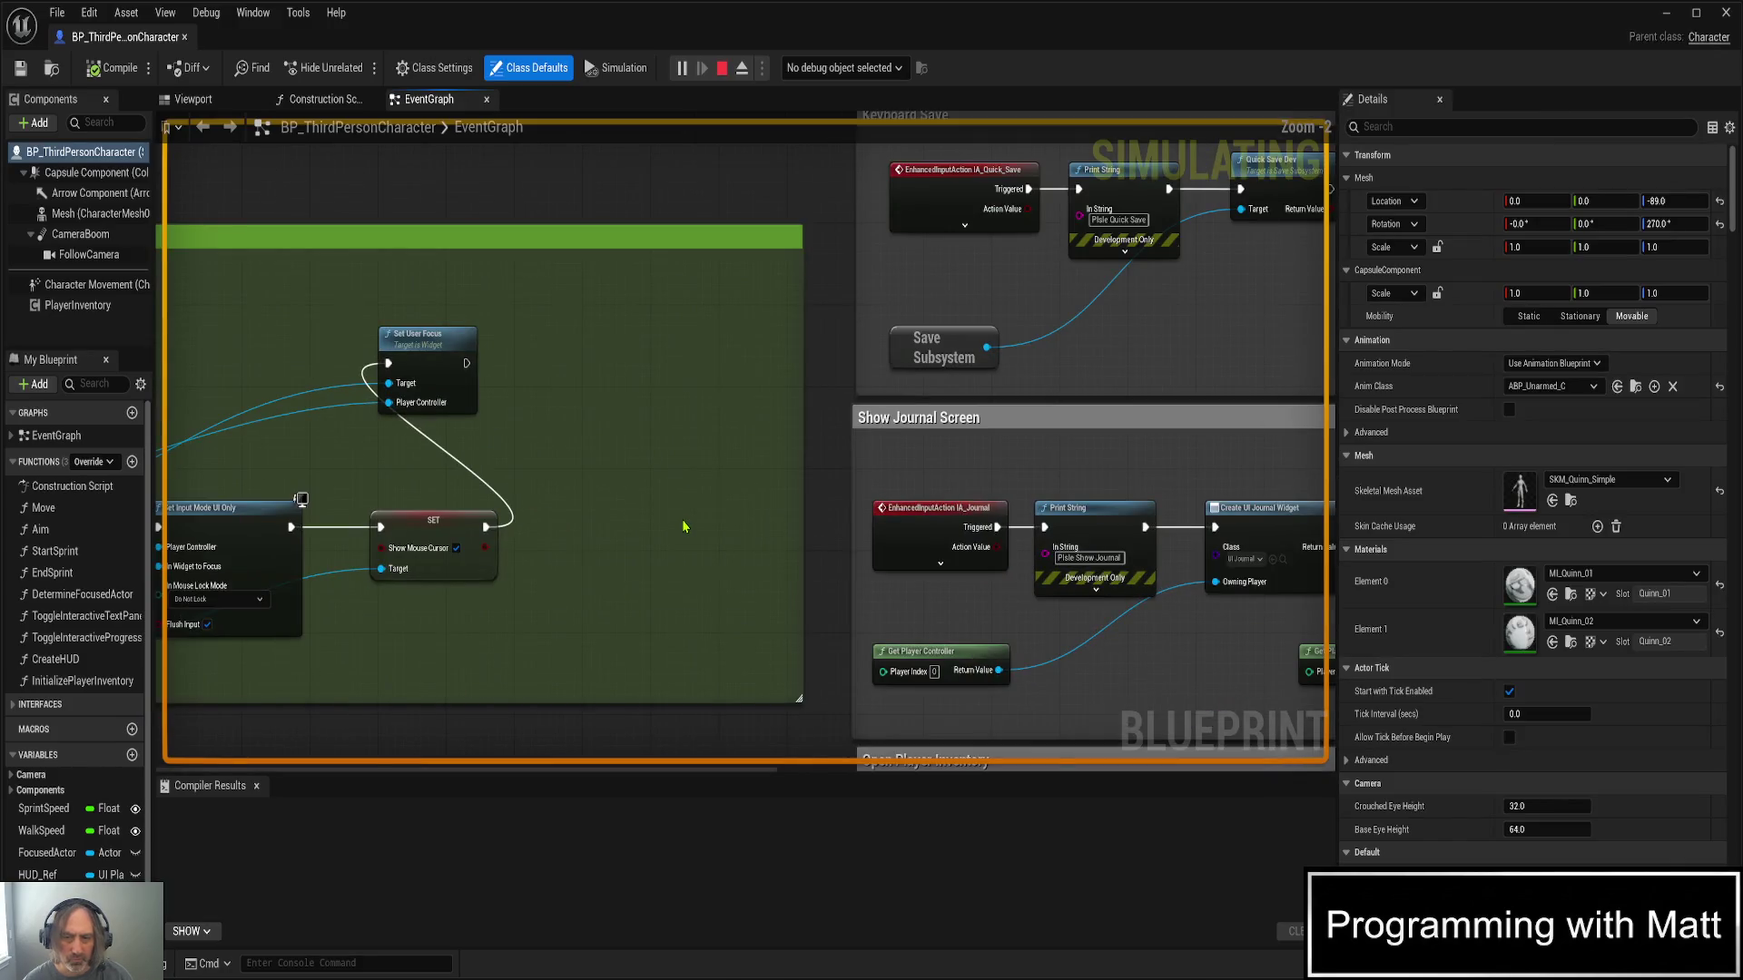
scroll(820, 503, down, 2)
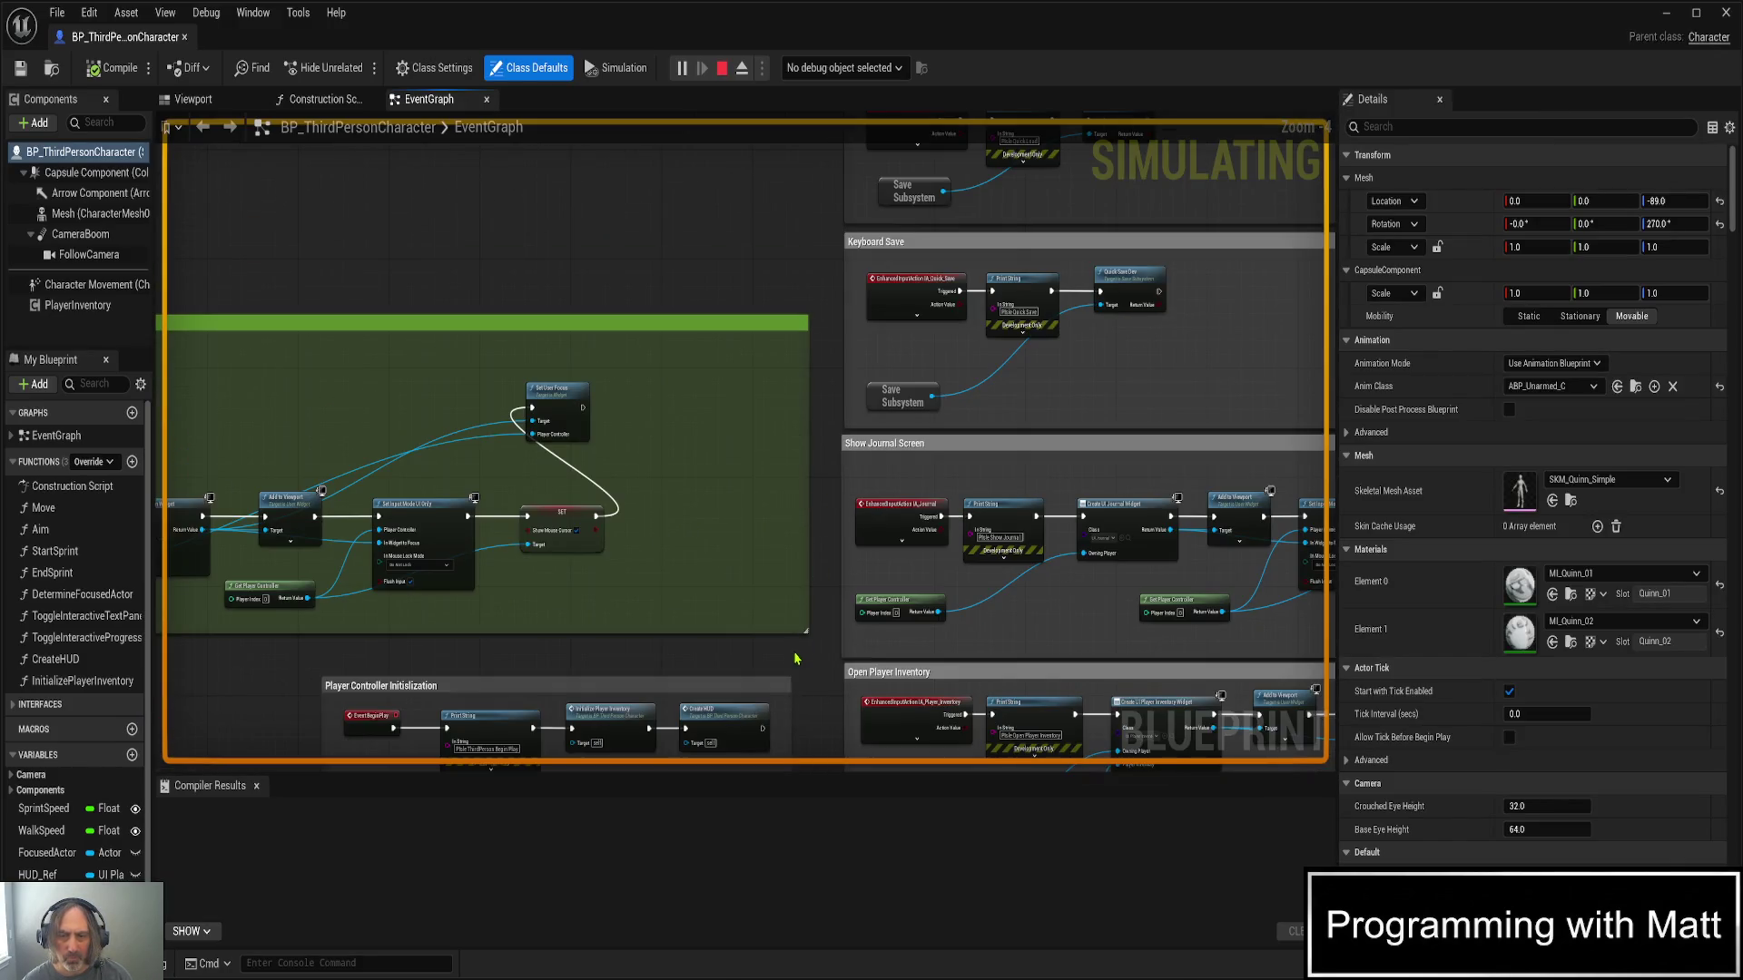
mouse_move(799, 670)
mouse_down()
mouse_move(794, 340)
mouse_move(716, 124)
mouse_up()
drag(712, 587, 529, 245)
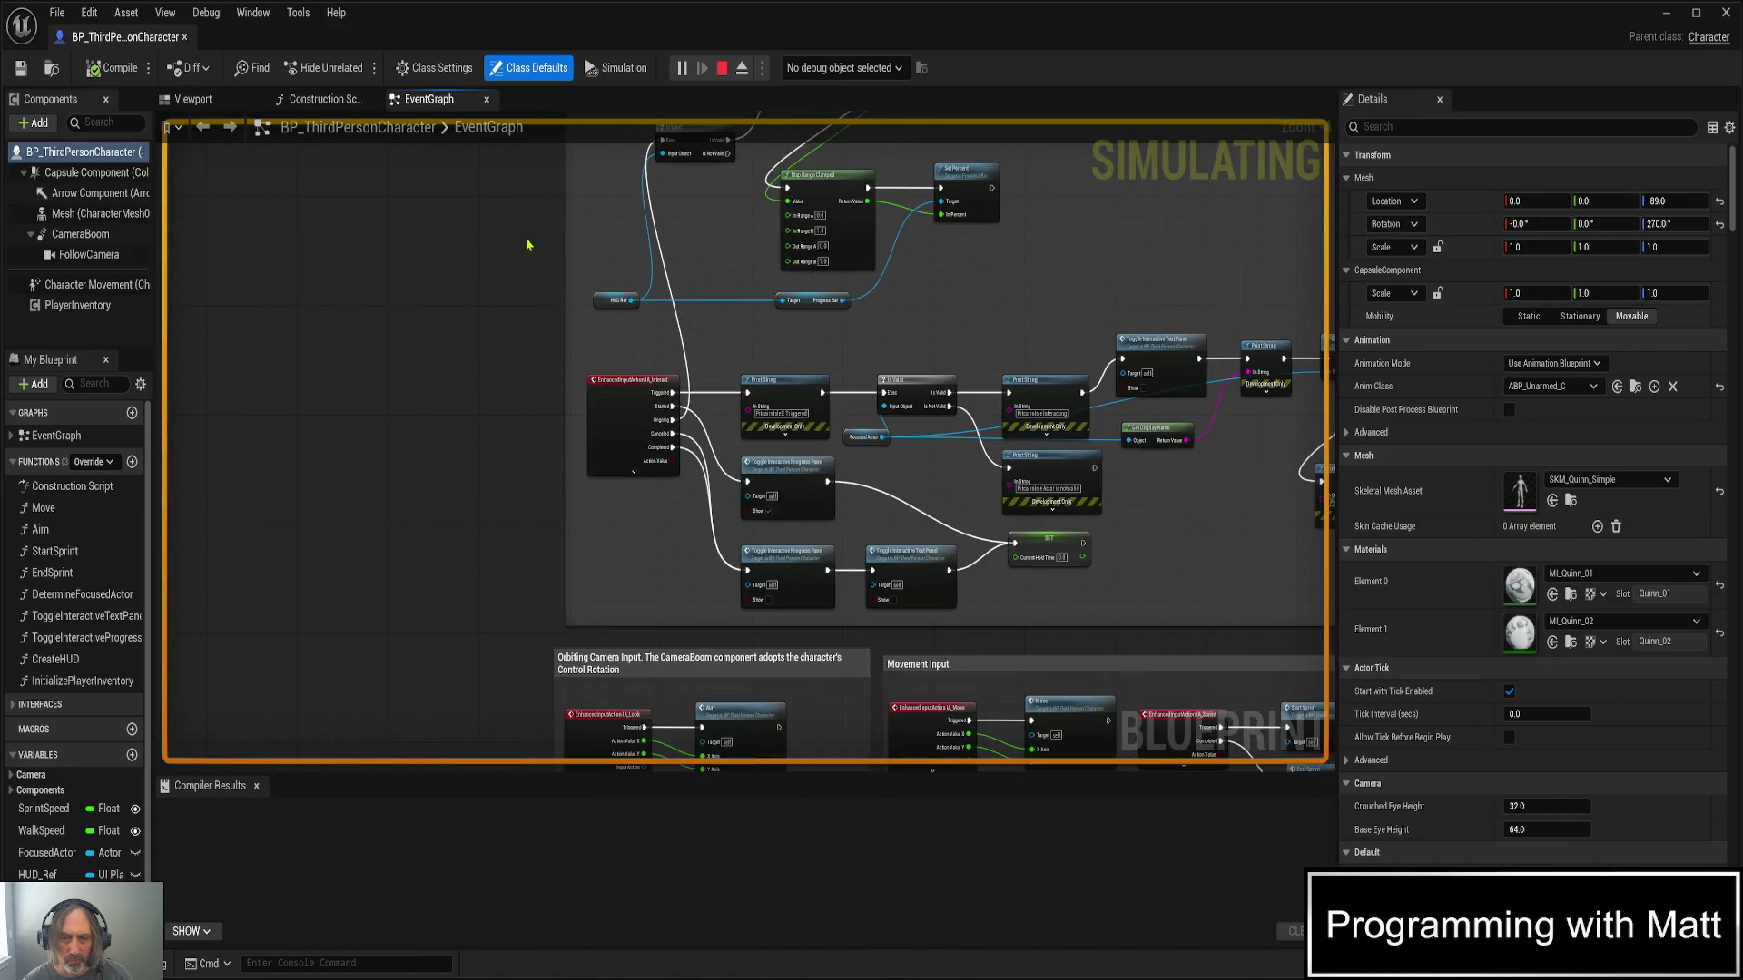
scroll(592, 381, up, 3)
scroll(519, 511, up, 1)
drag(519, 511, 478, 343)
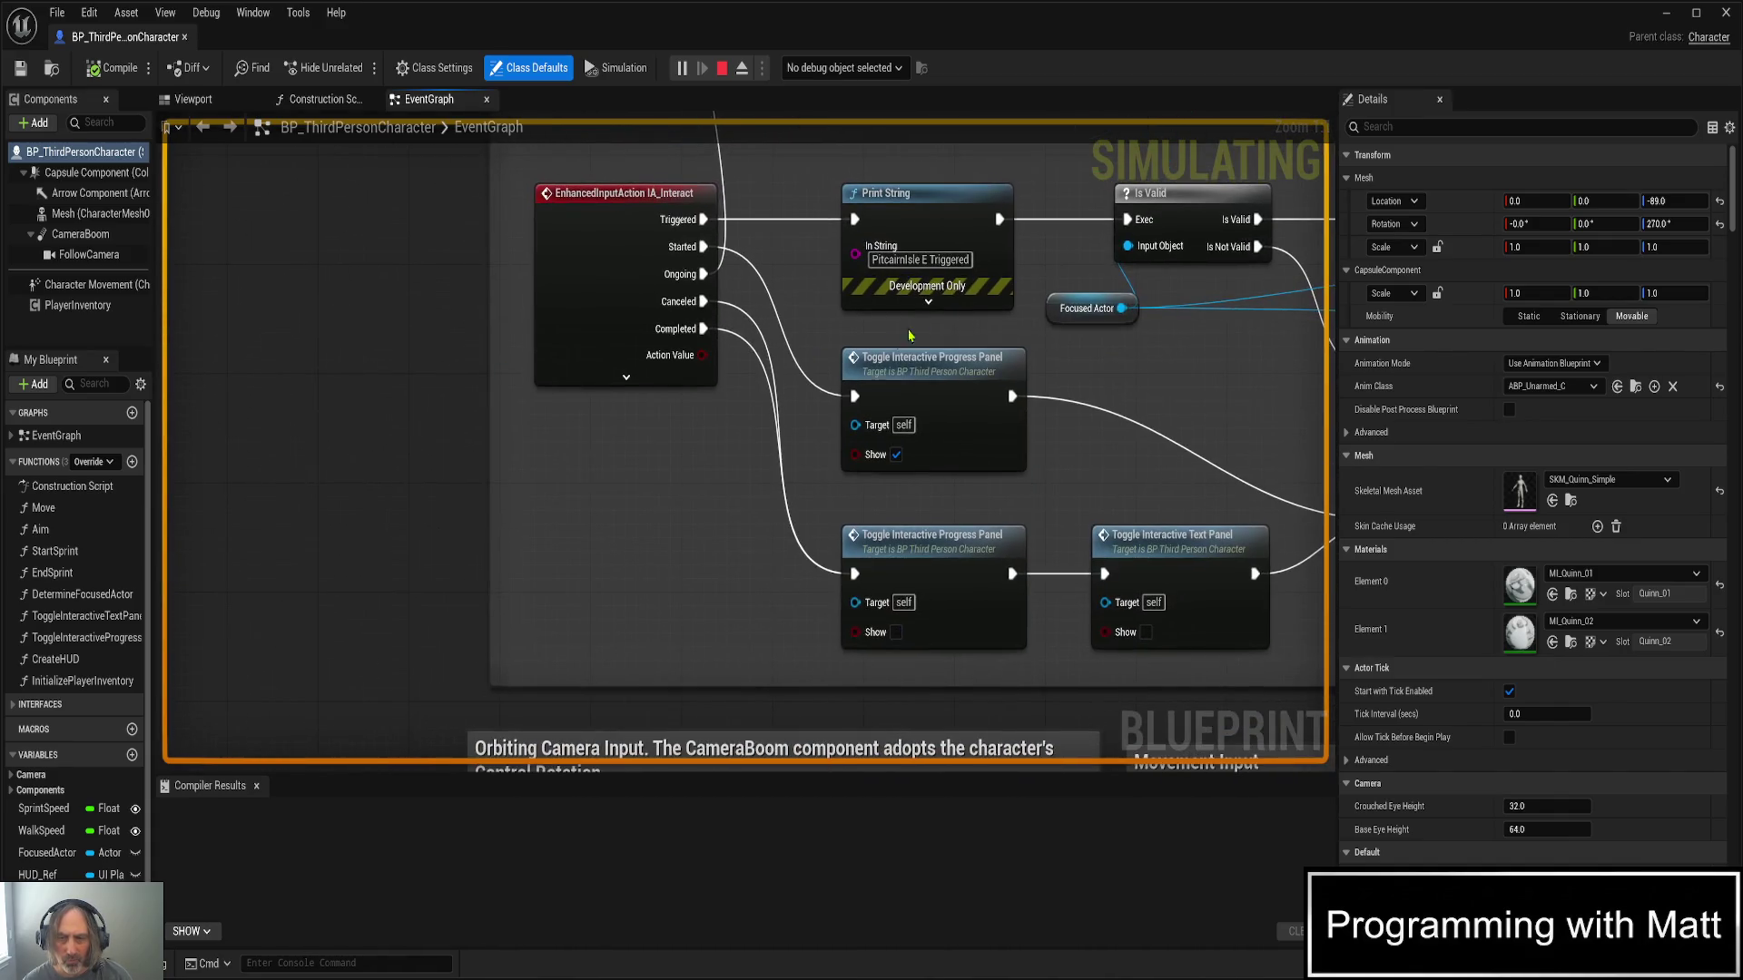
click(930, 301)
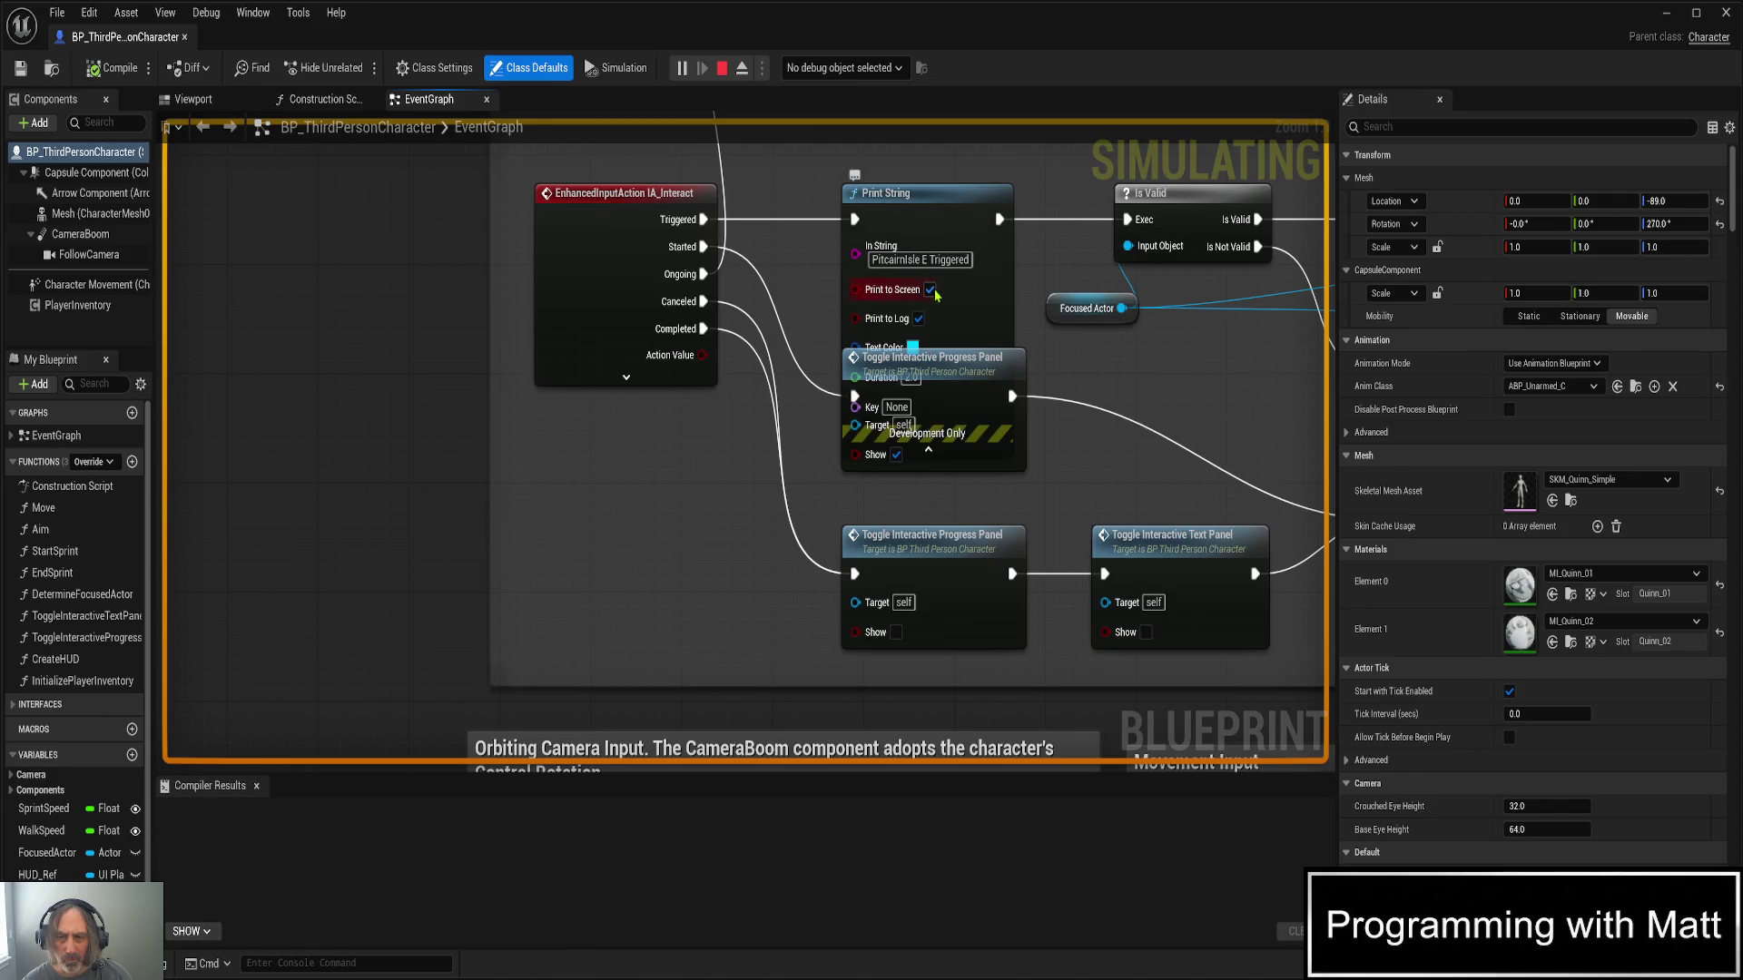
click(929, 290)
click(929, 452)
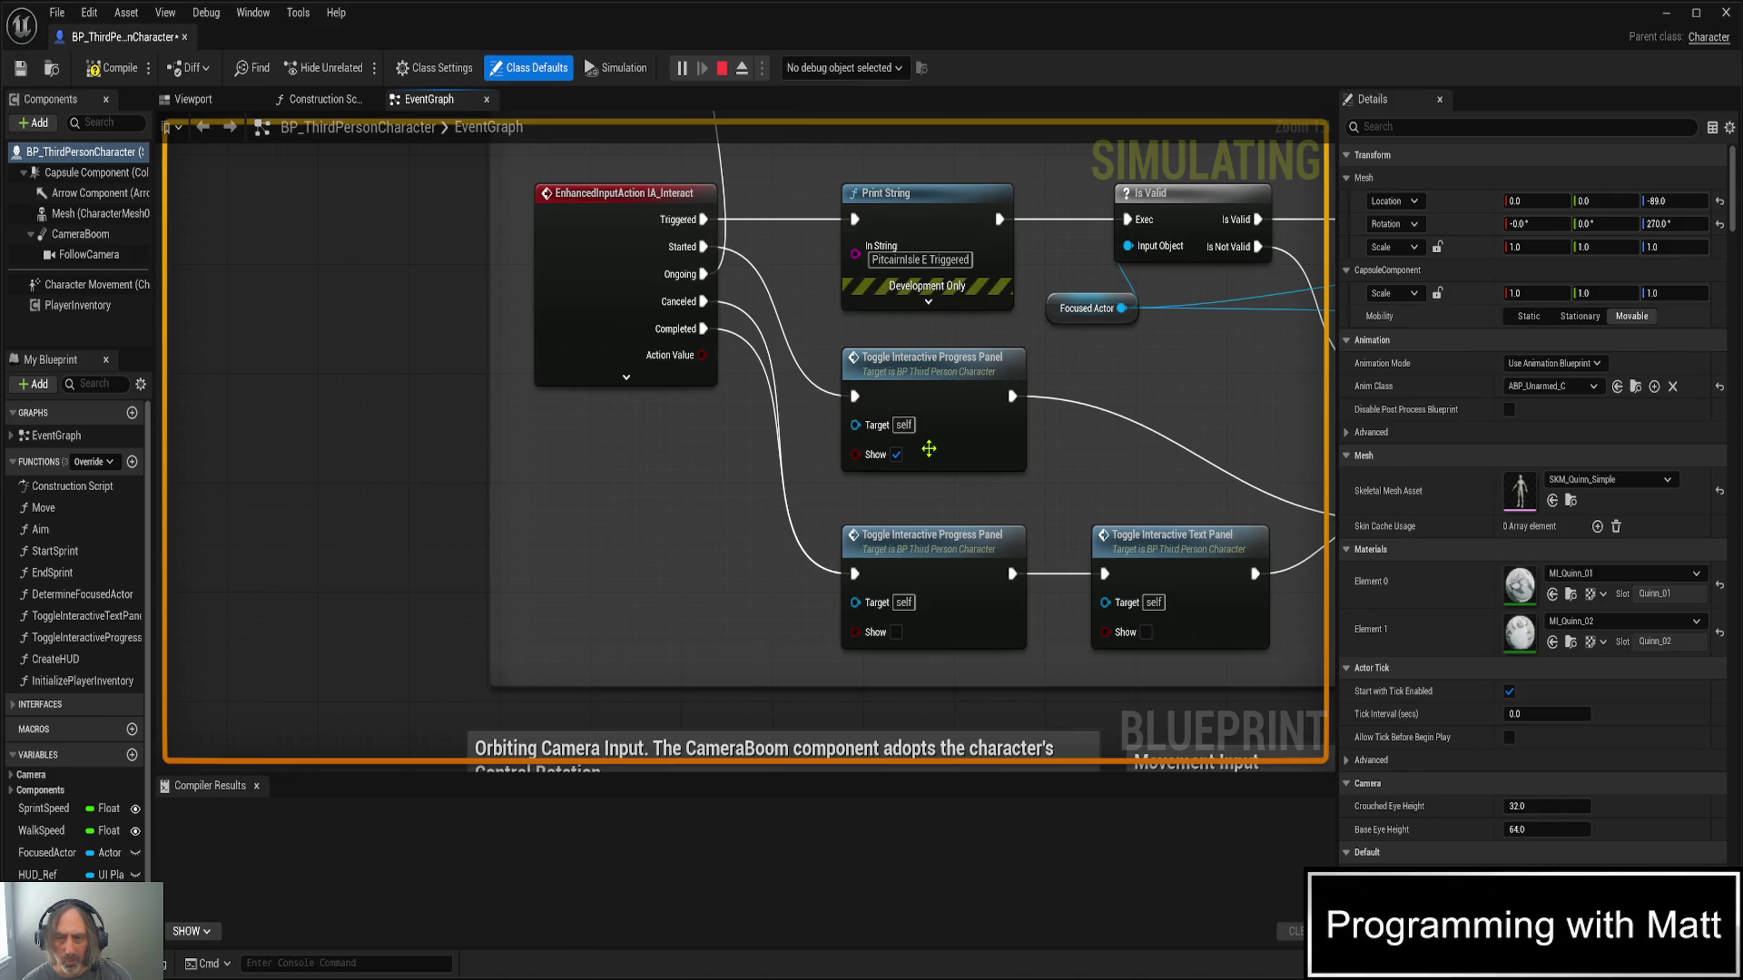
- Disable on-screen printing for the 'Actor is not valid' and 'Interacting' prints, then save
scroll(1033, 416, down, 2)
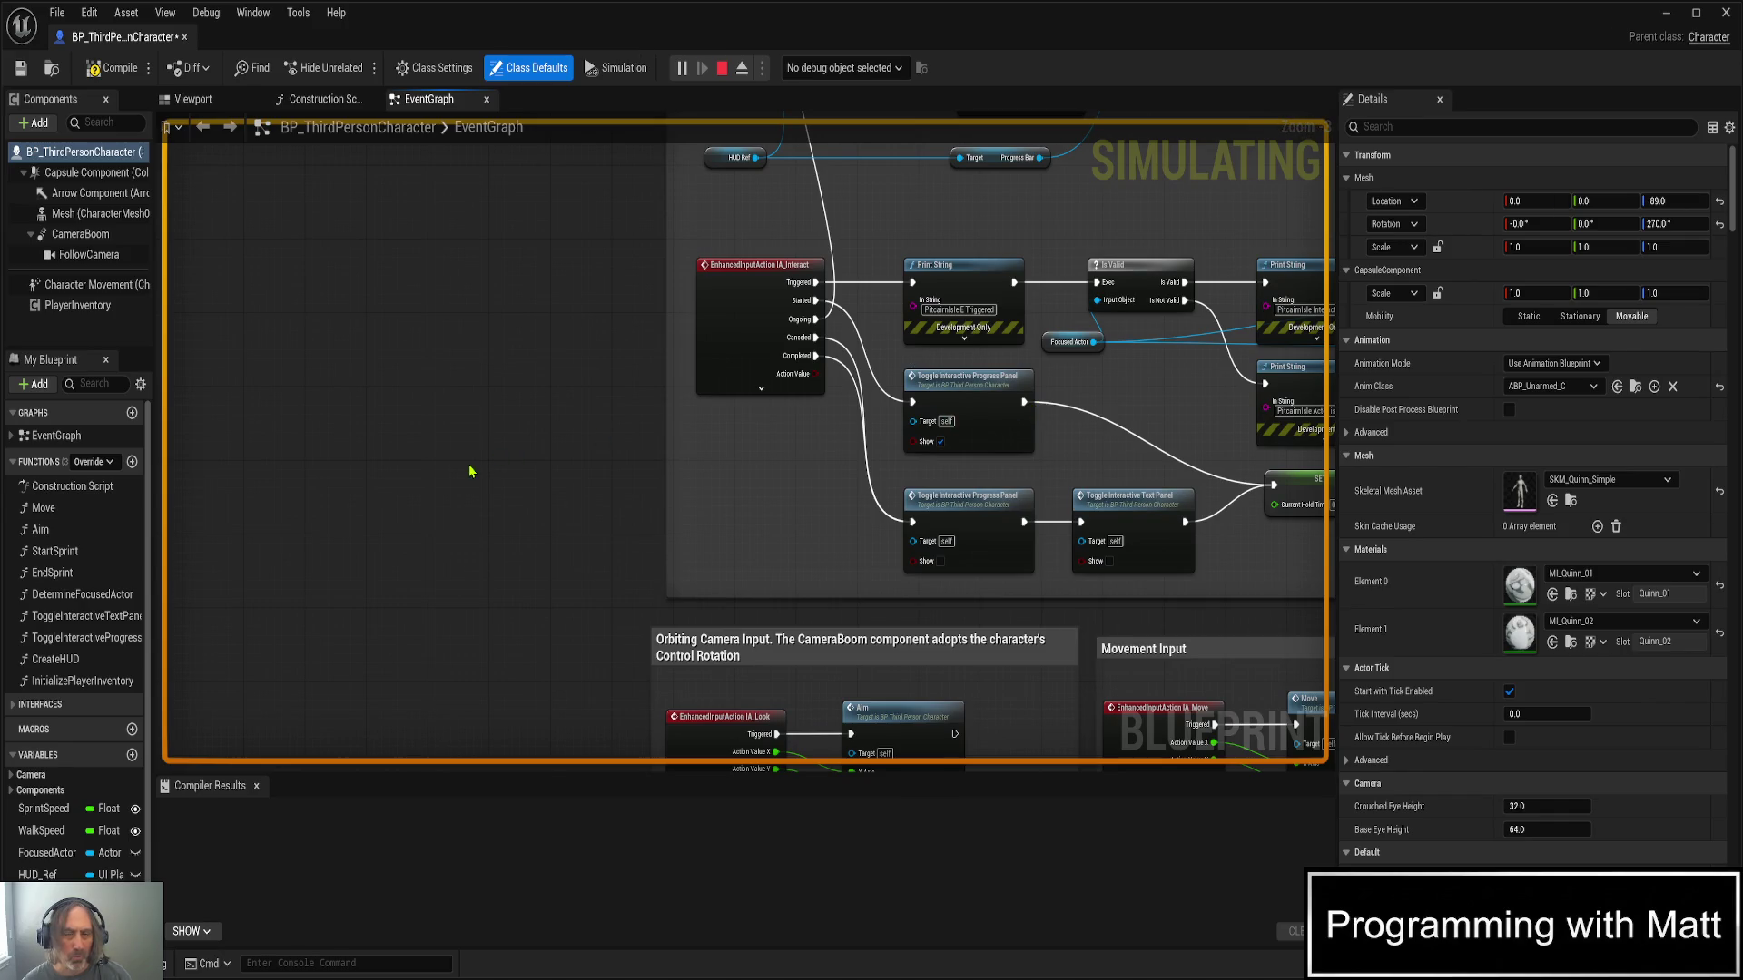
drag(502, 466, 123, 412)
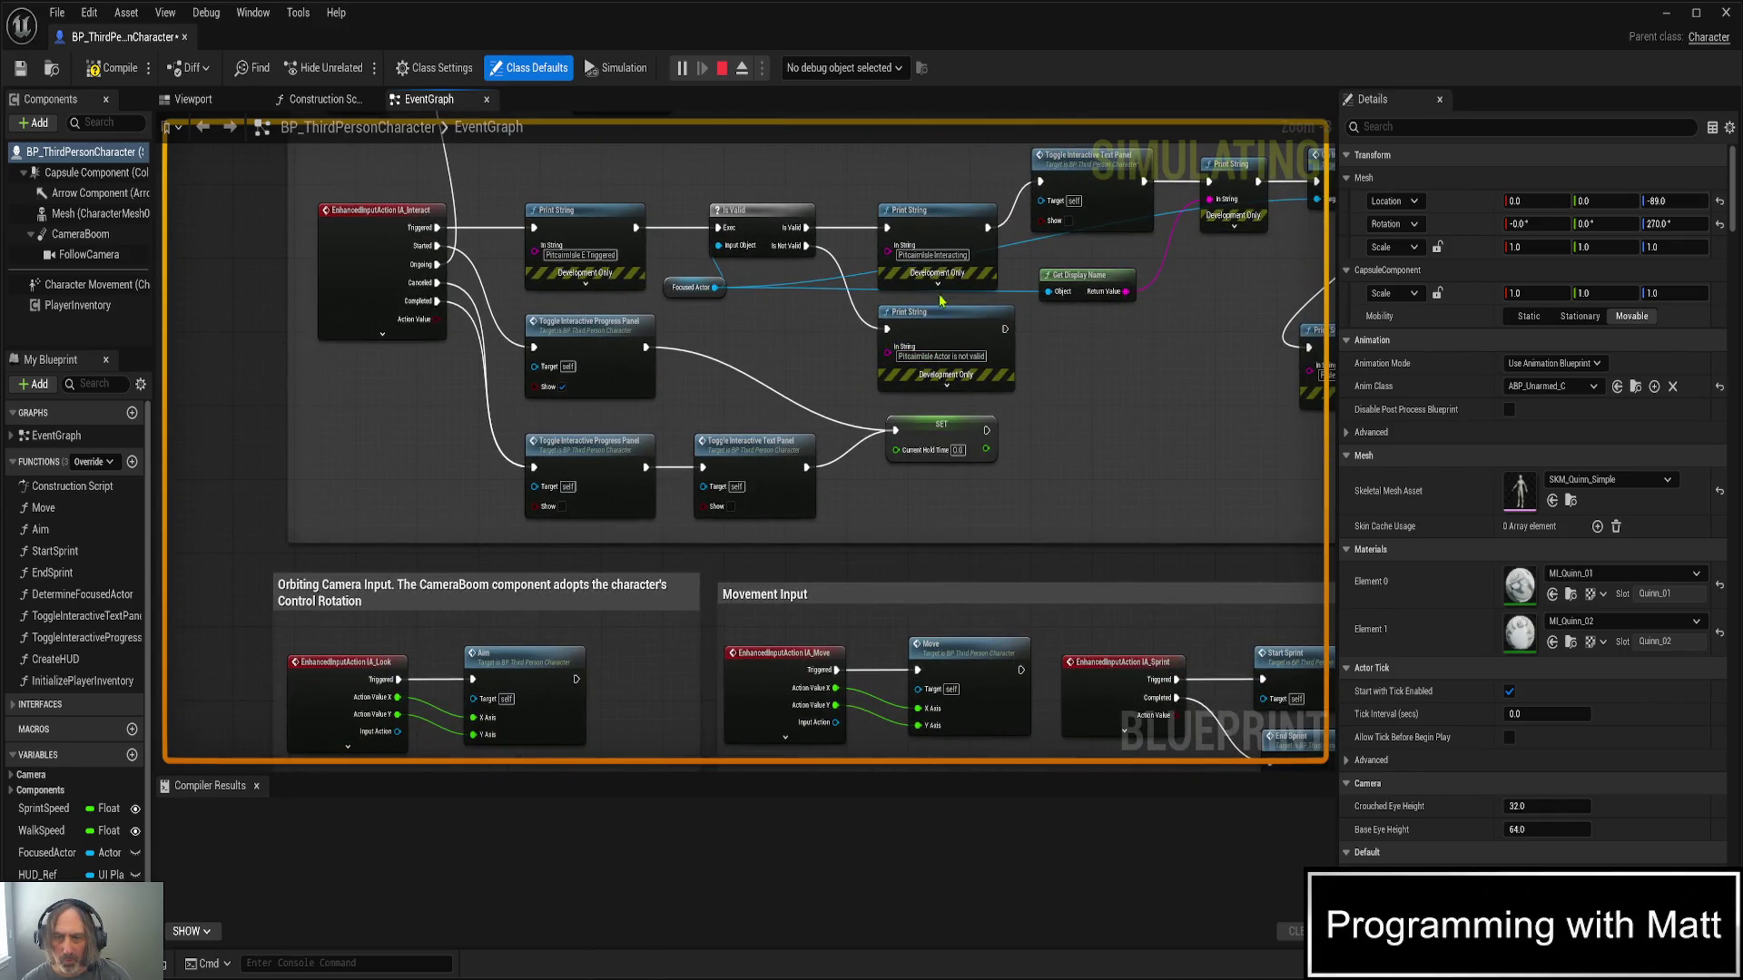
click(947, 385)
click(939, 377)
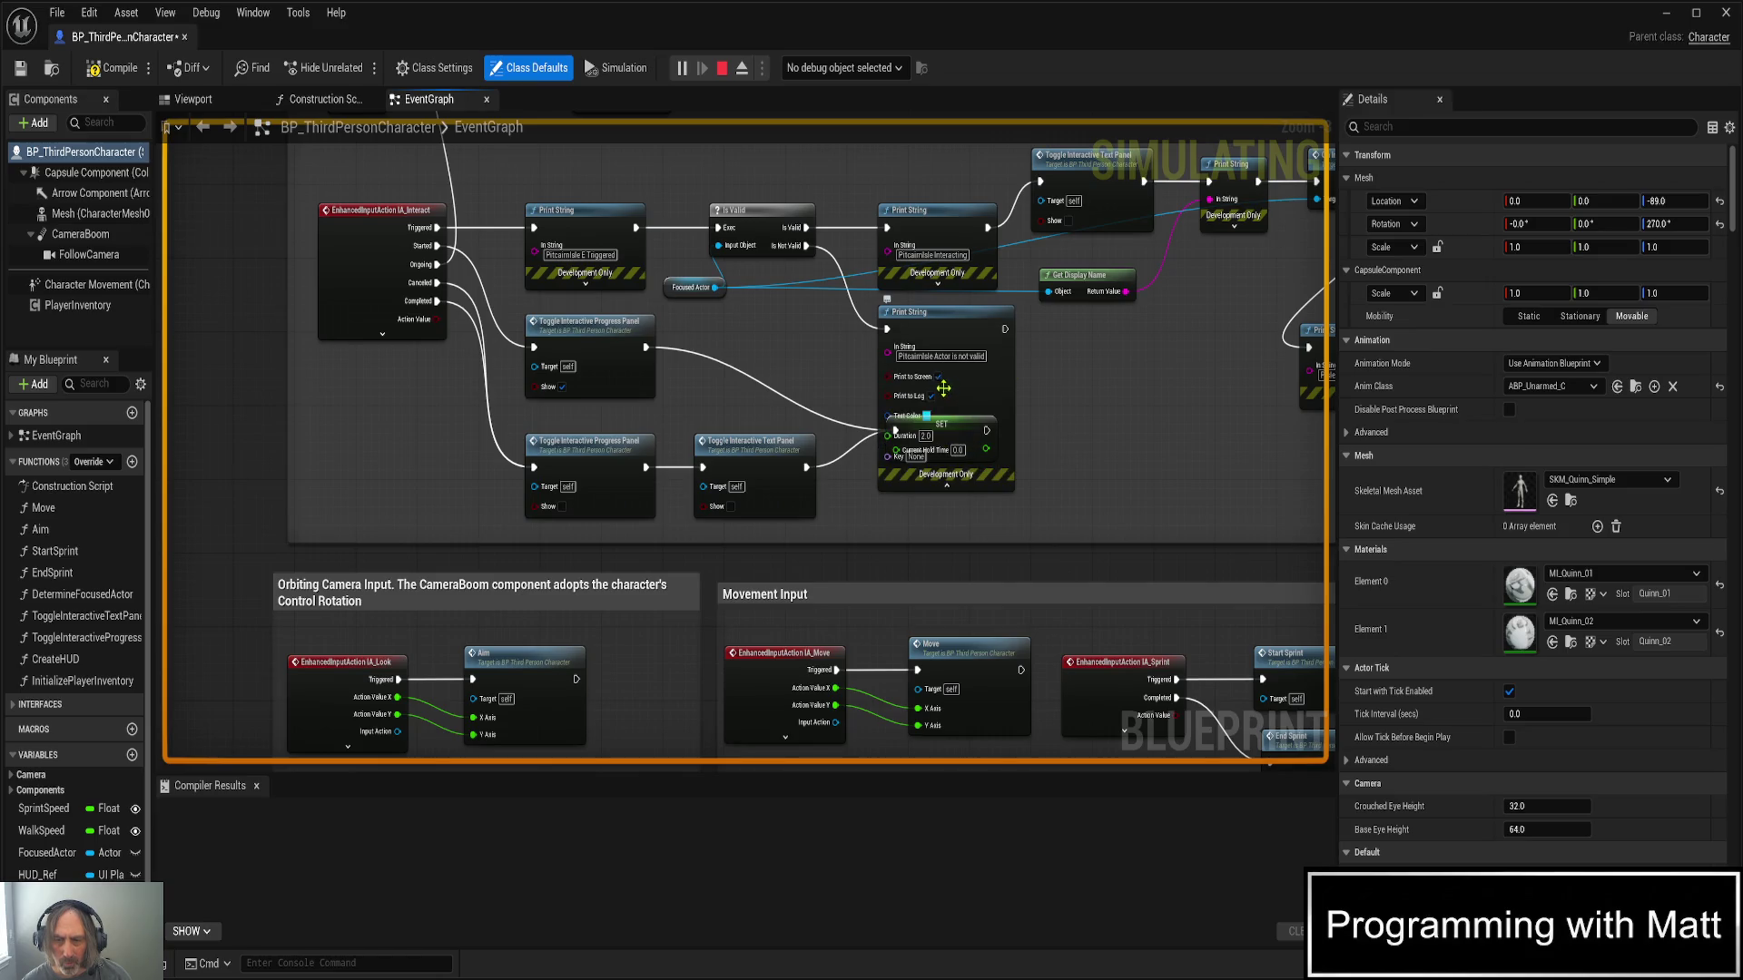
click(946, 487)
click(937, 282)
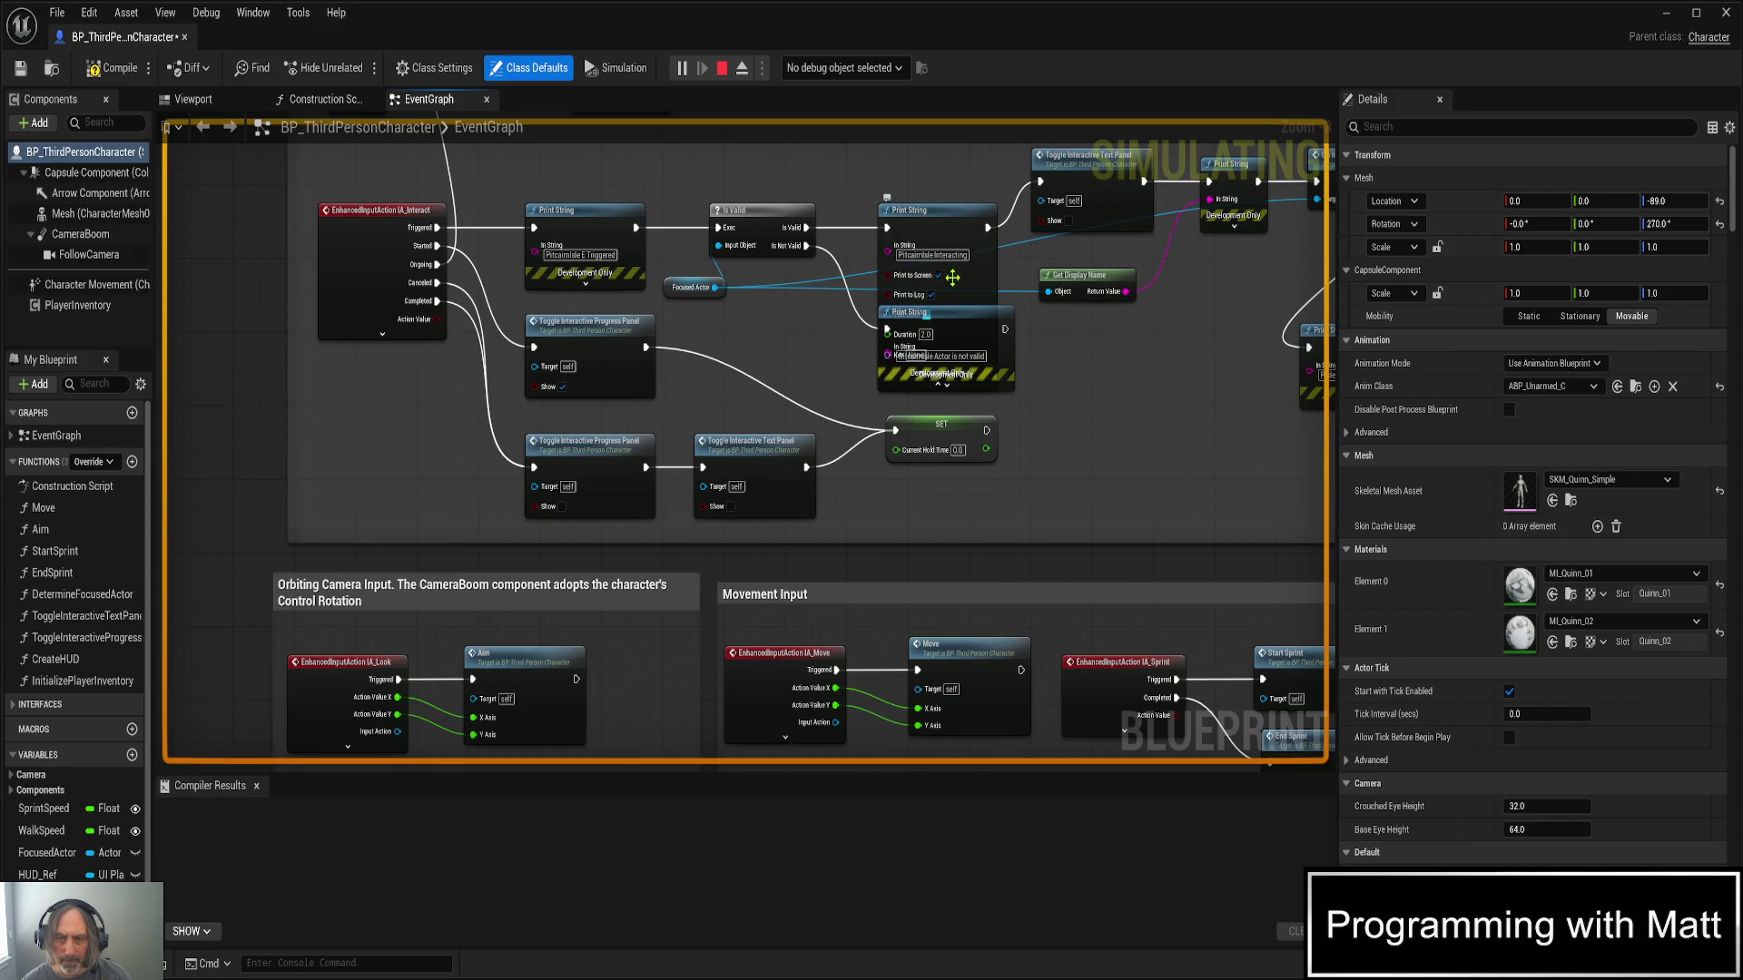
click(938, 275)
key(ctrl+s)
click(970, 390)
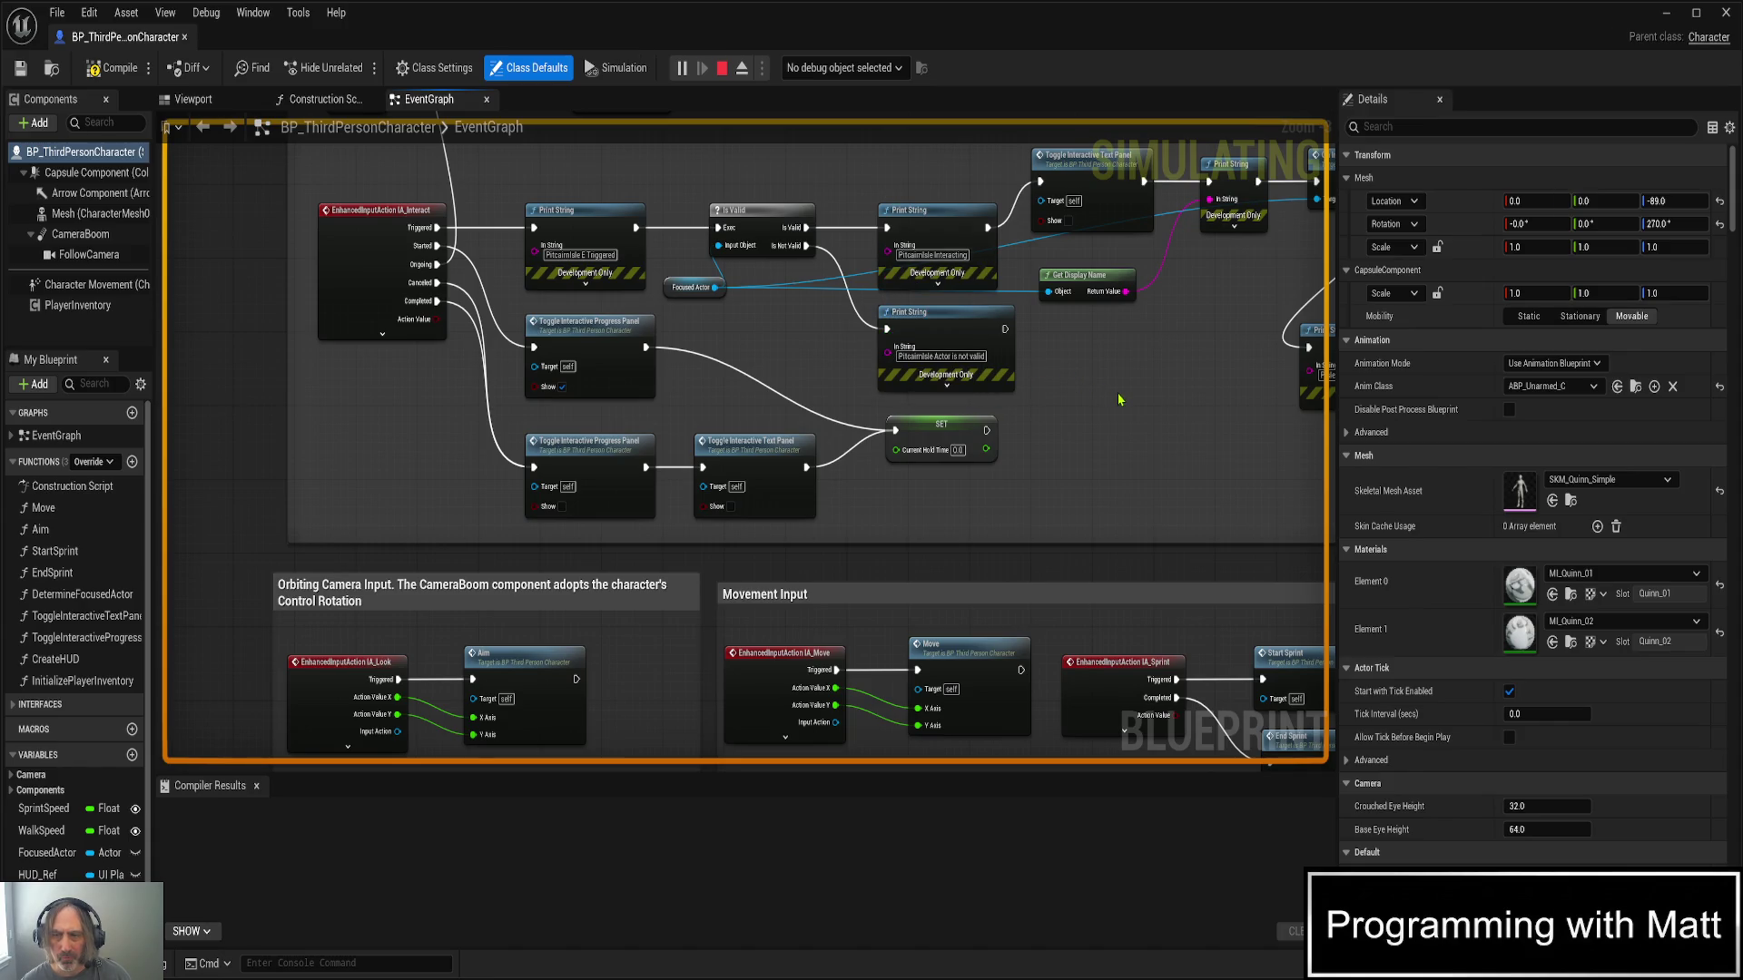
- Disable on-screen printing for the On Interact print, then save and compile BP_ThirdPersonCharacter
drag(1117, 388, 755, 475)
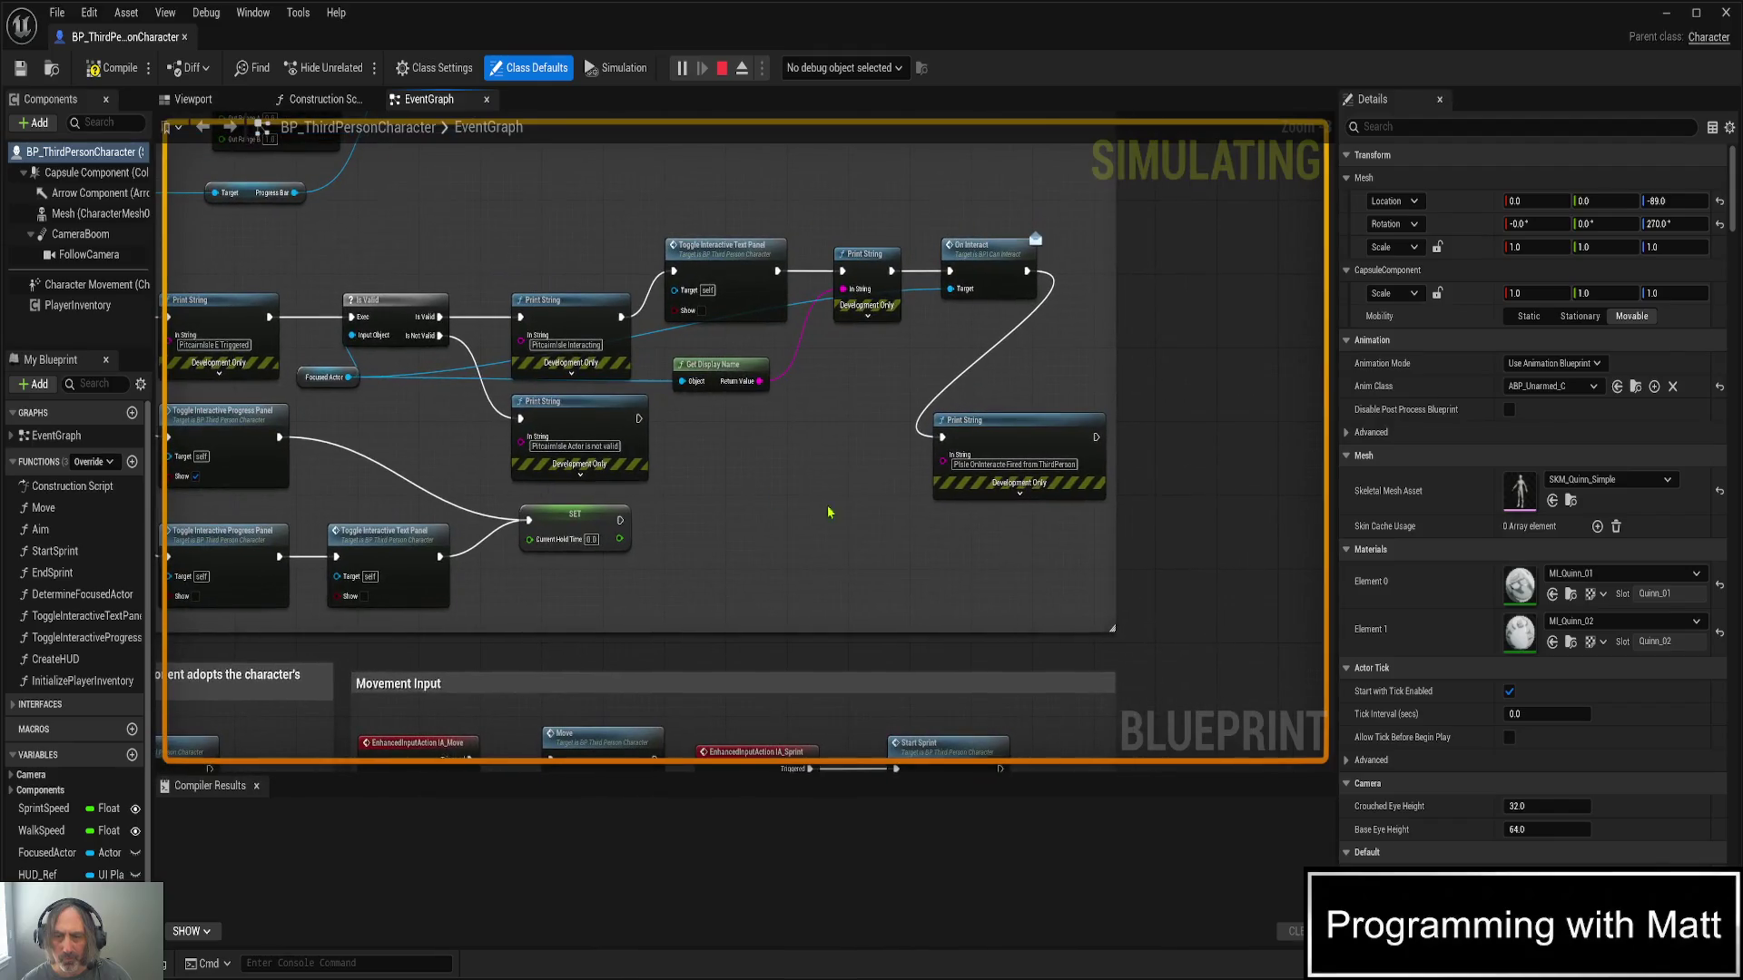
click(1019, 496)
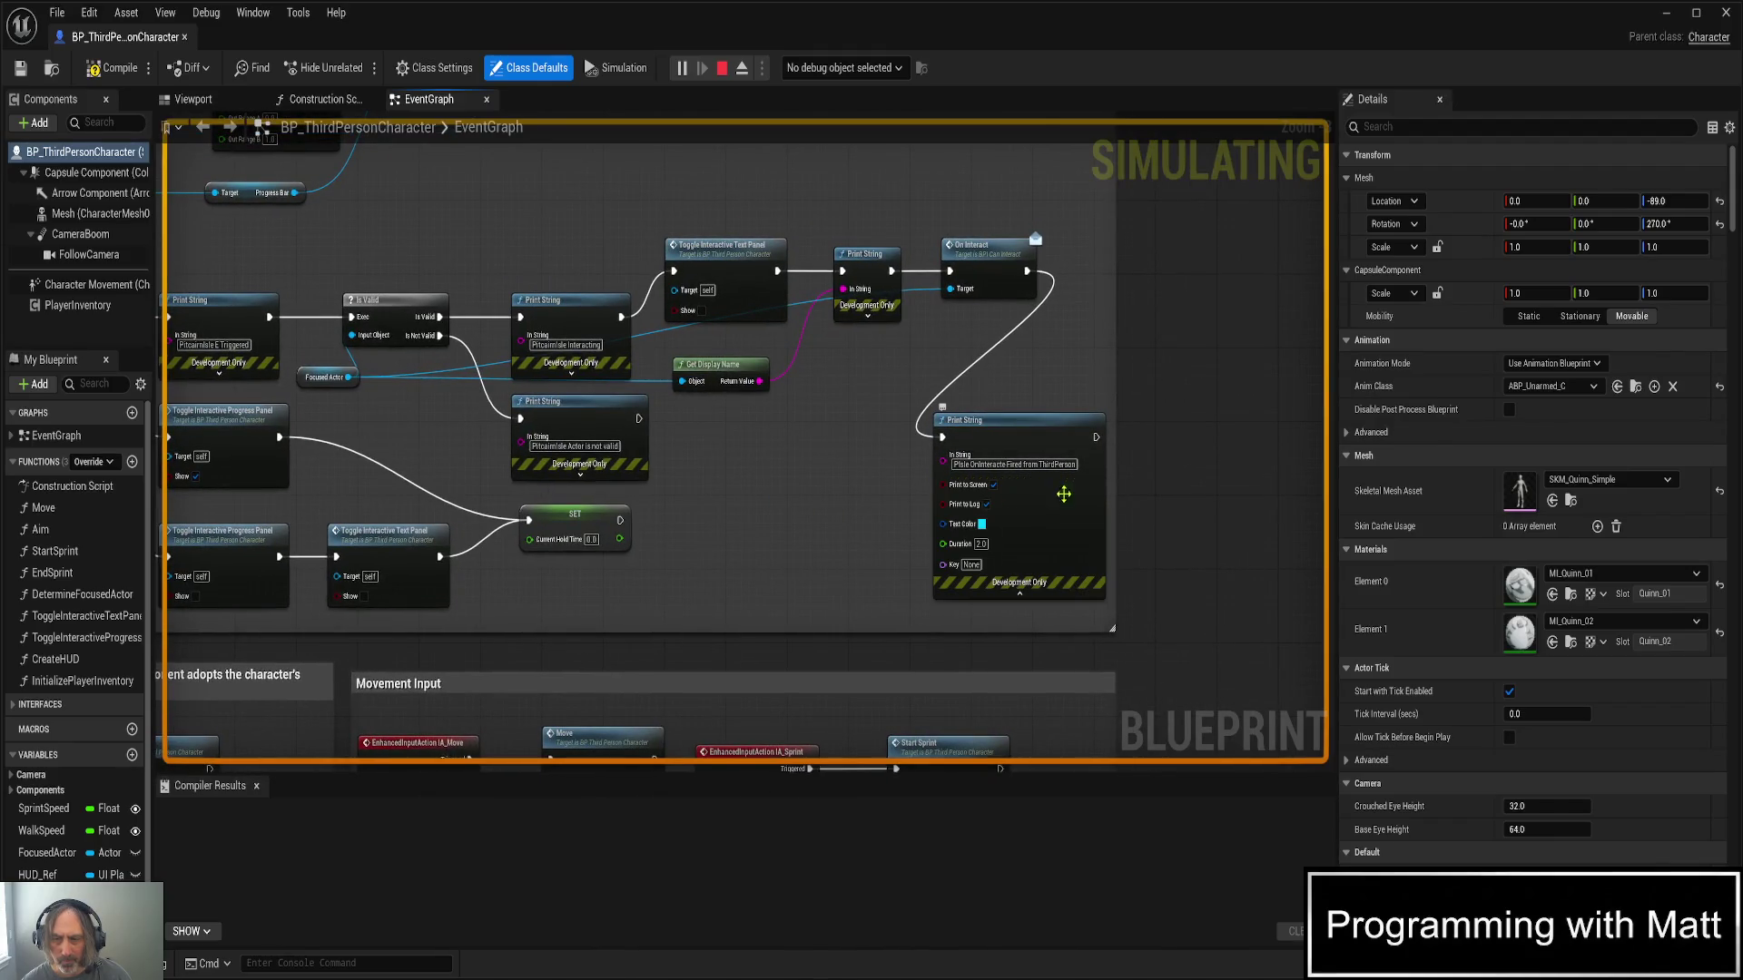
click(993, 486)
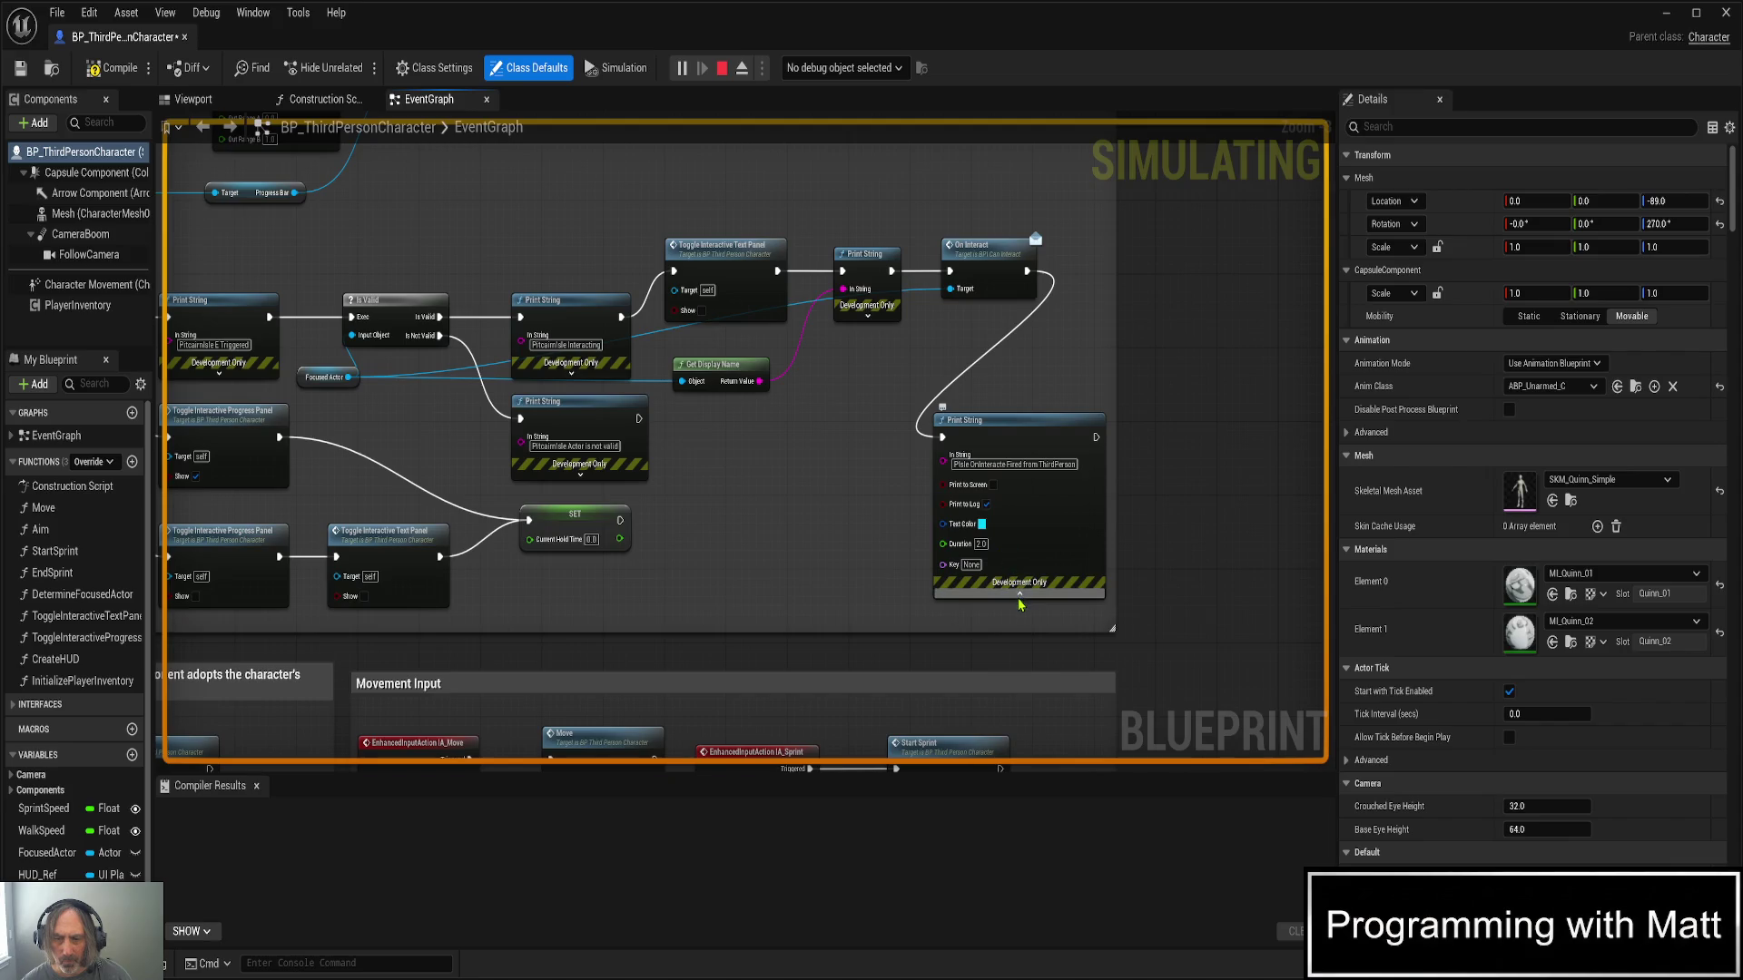
click(1008, 570)
click(19, 68)
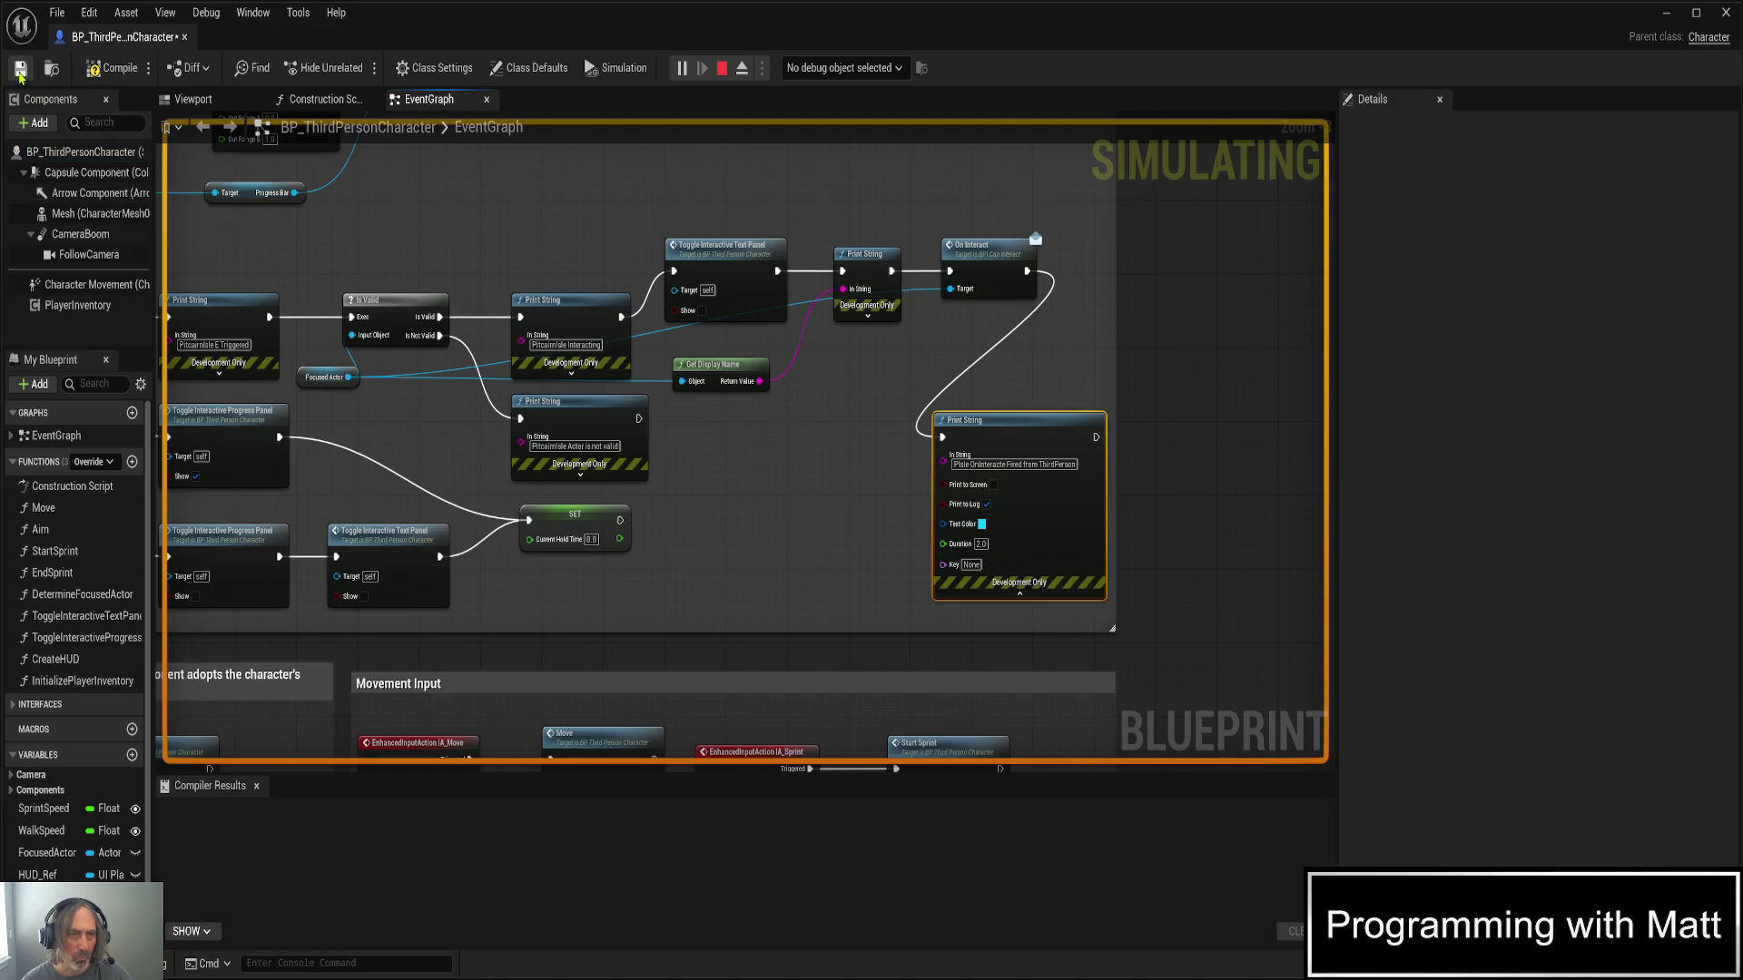
click(108, 73)
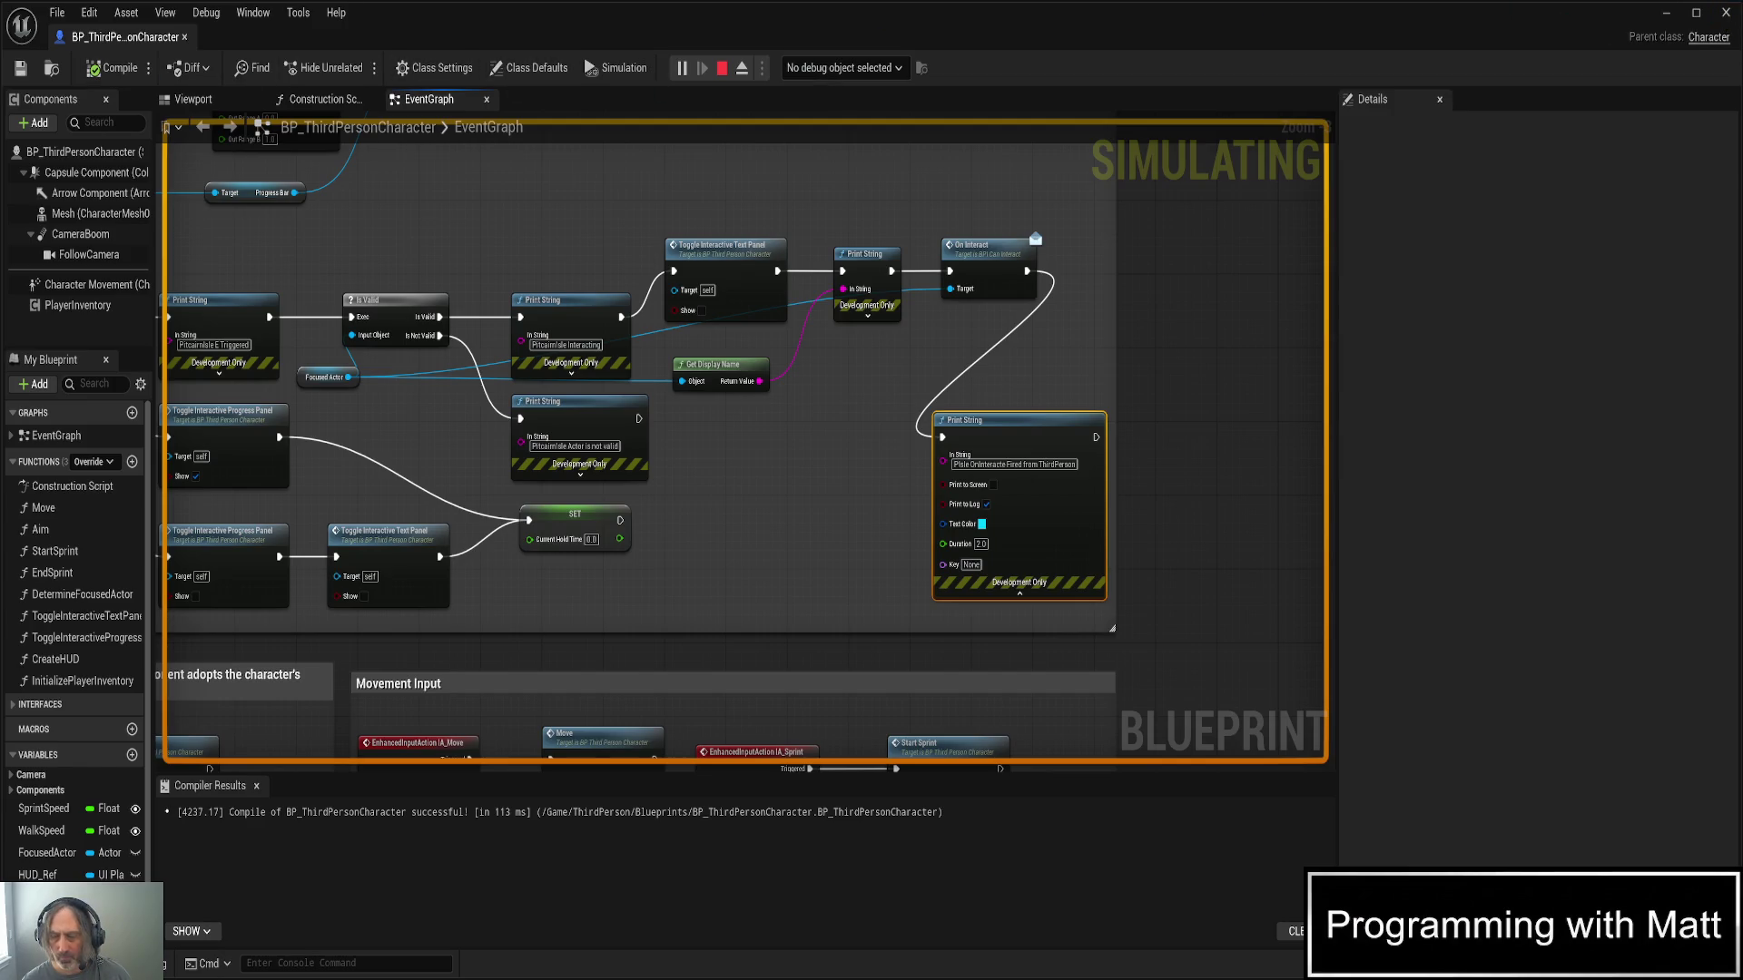
click(1726, 13)
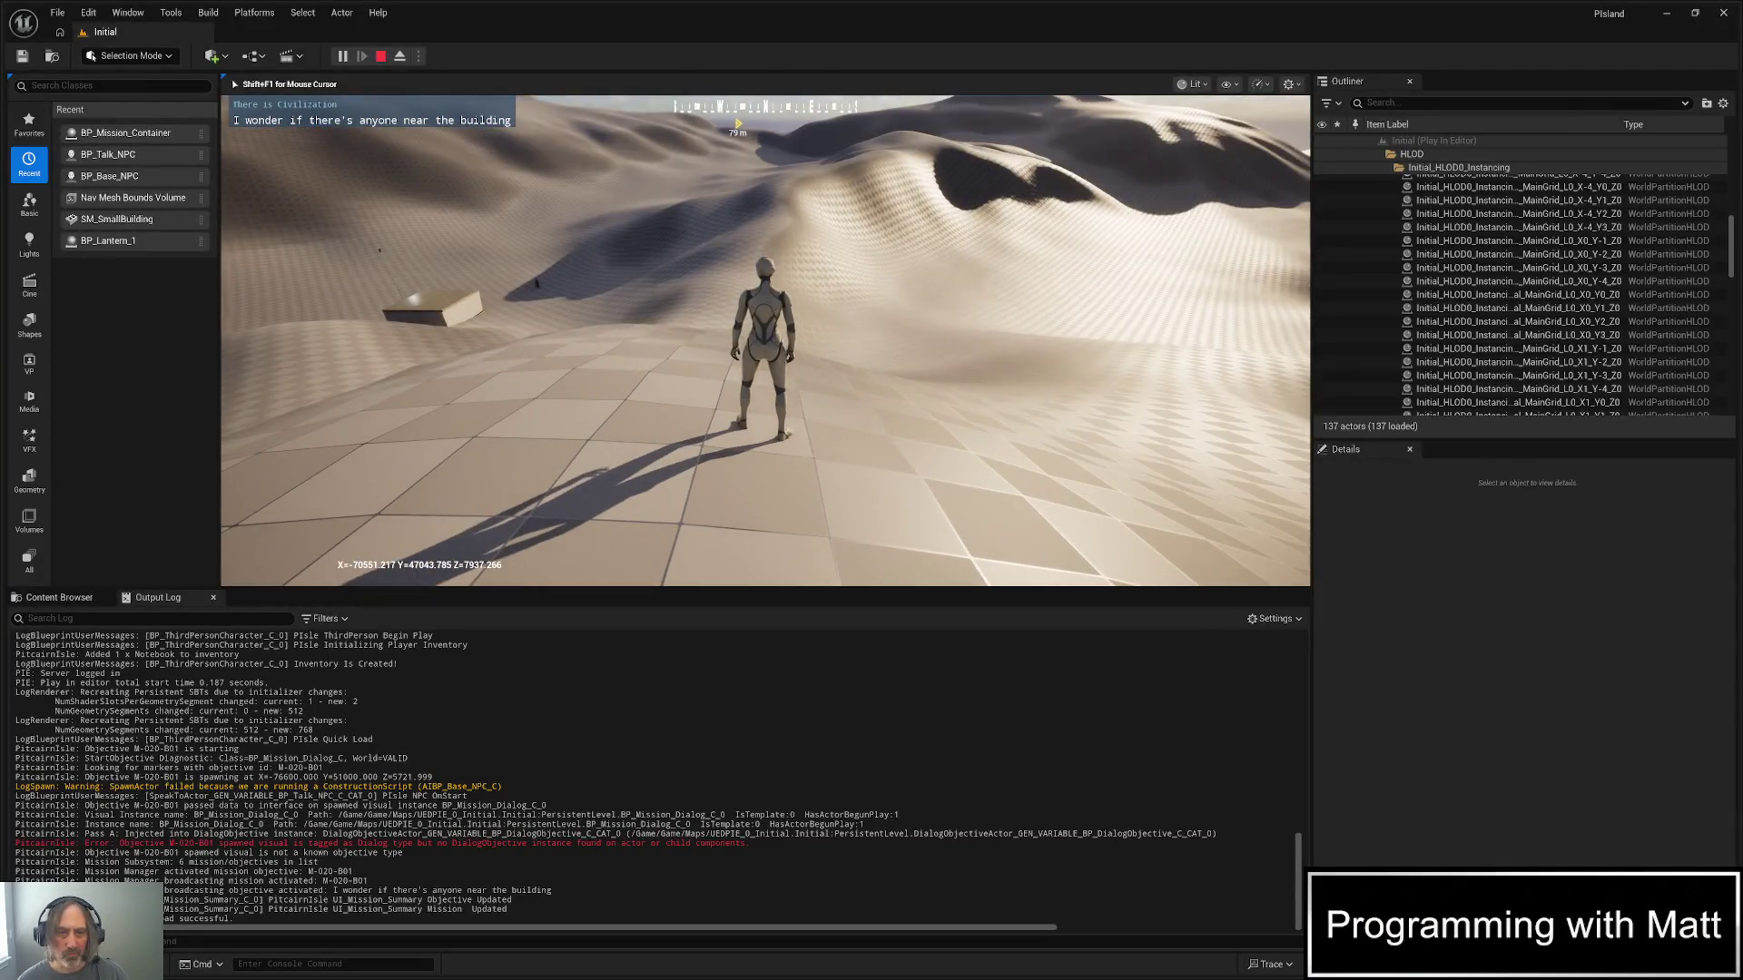
- Run and jump toward the building, face the NPC and start the conversation with E
key(w)
key(w)
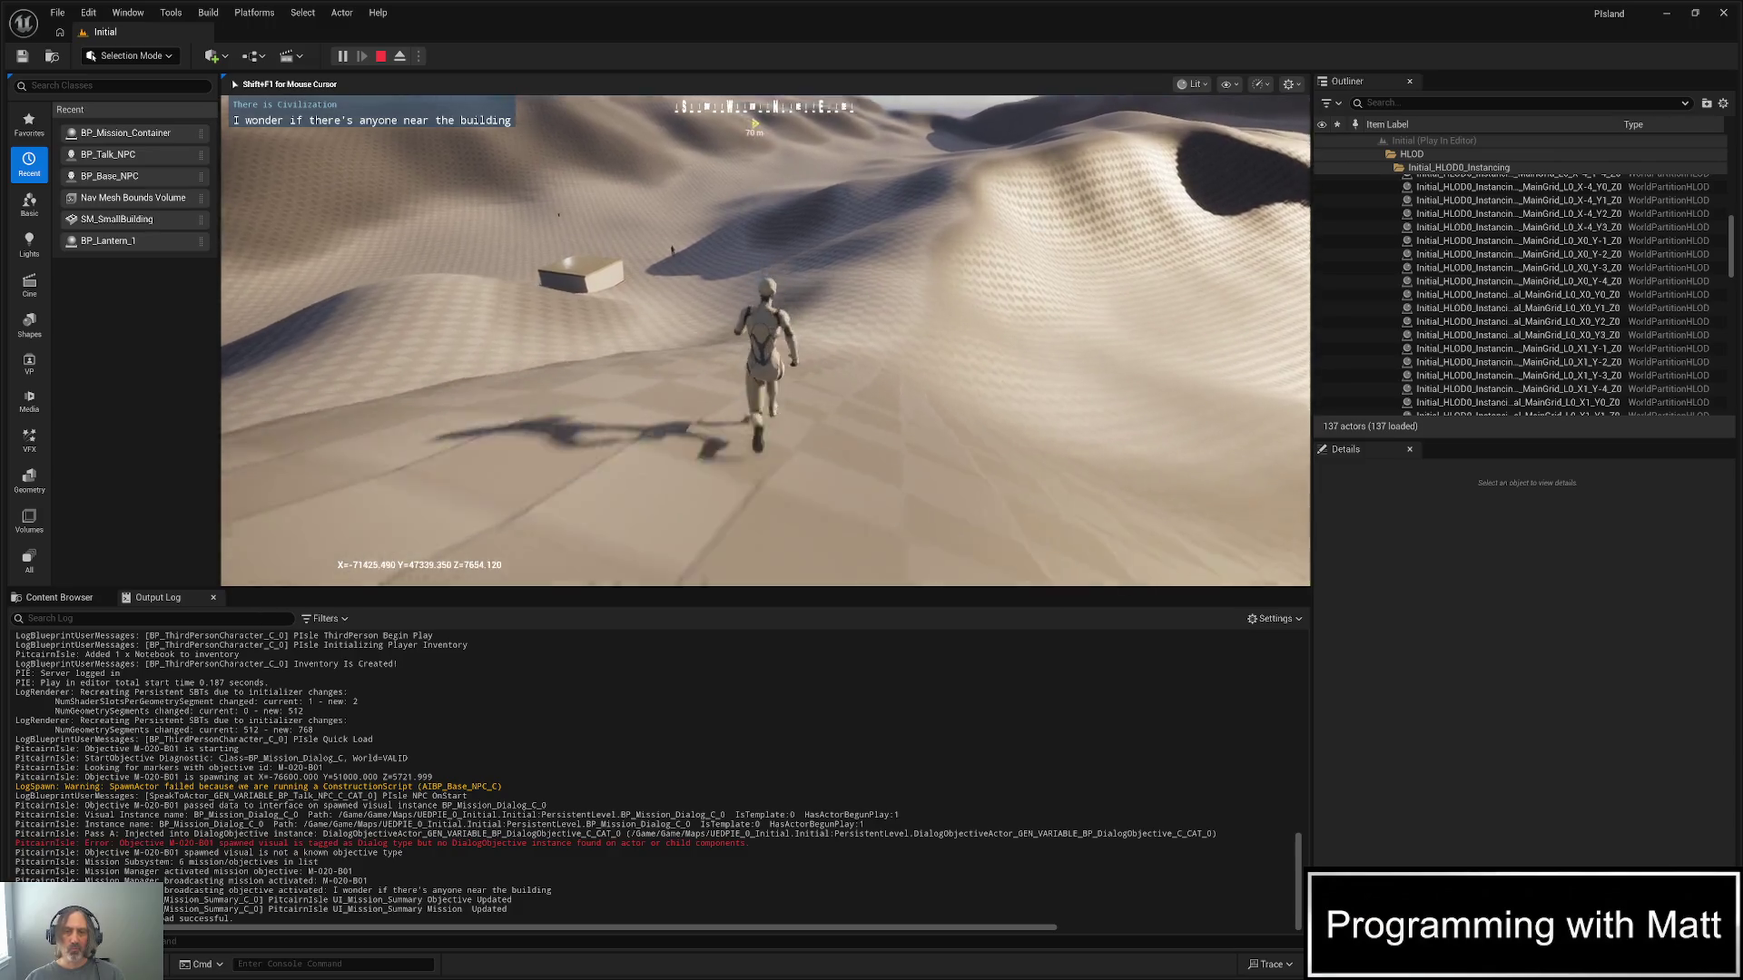
key(w)
key(space)
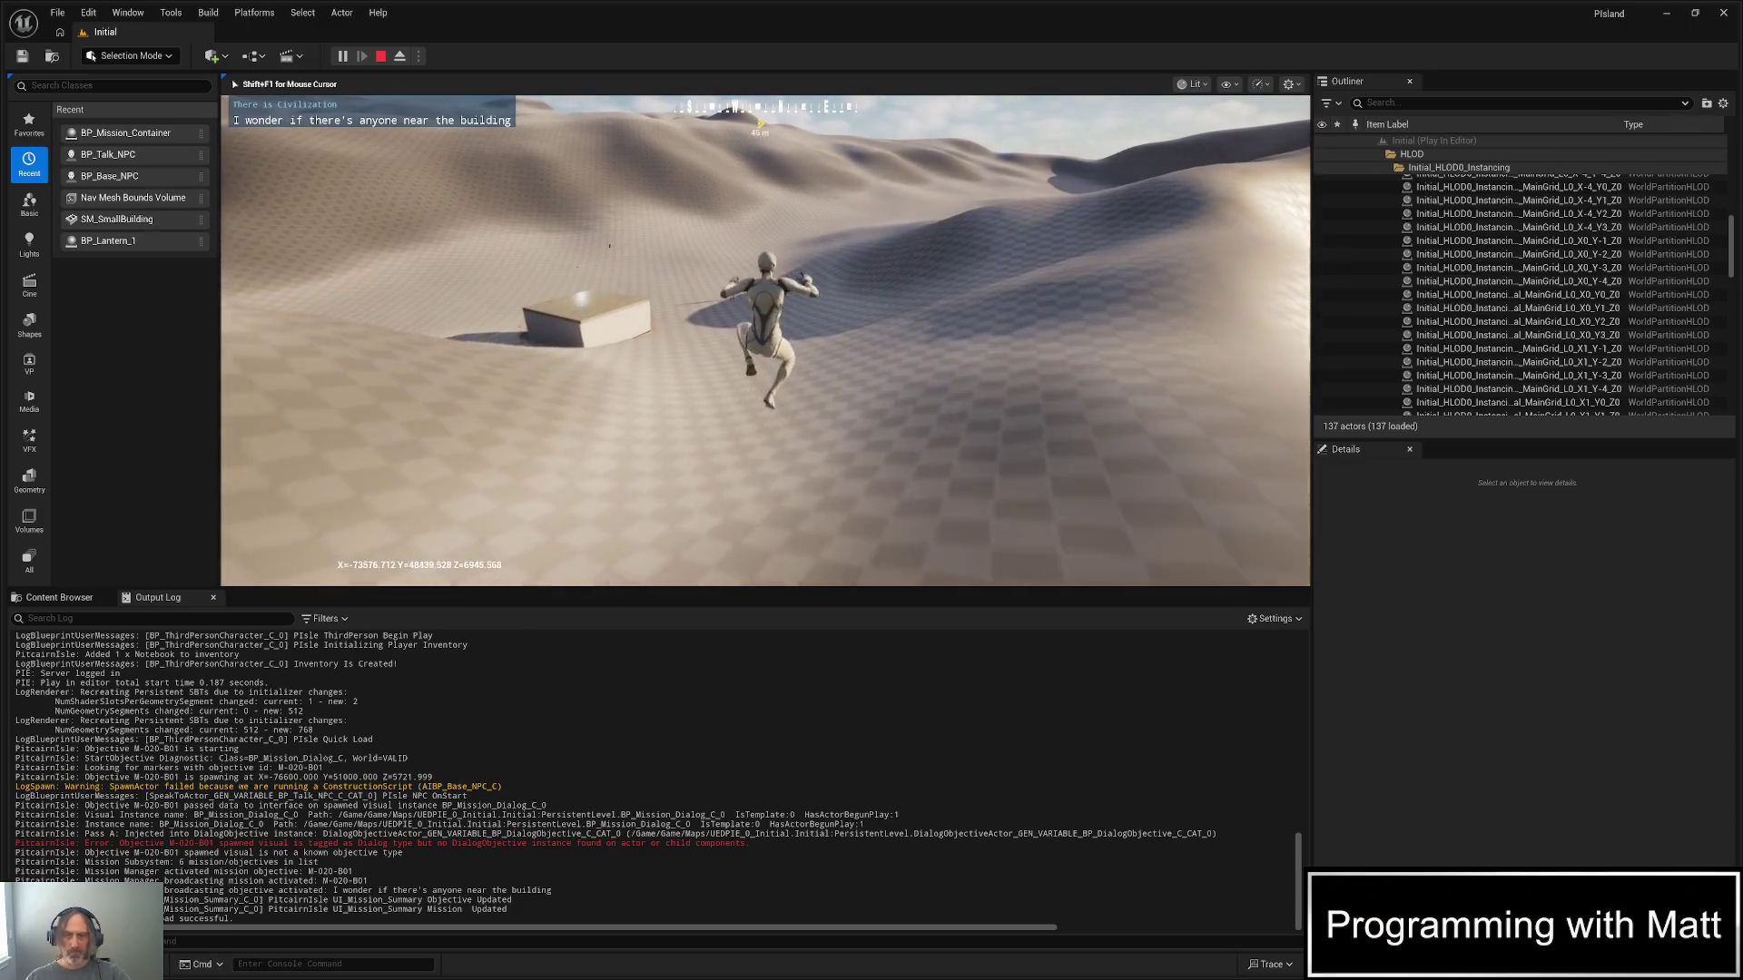
key(w)
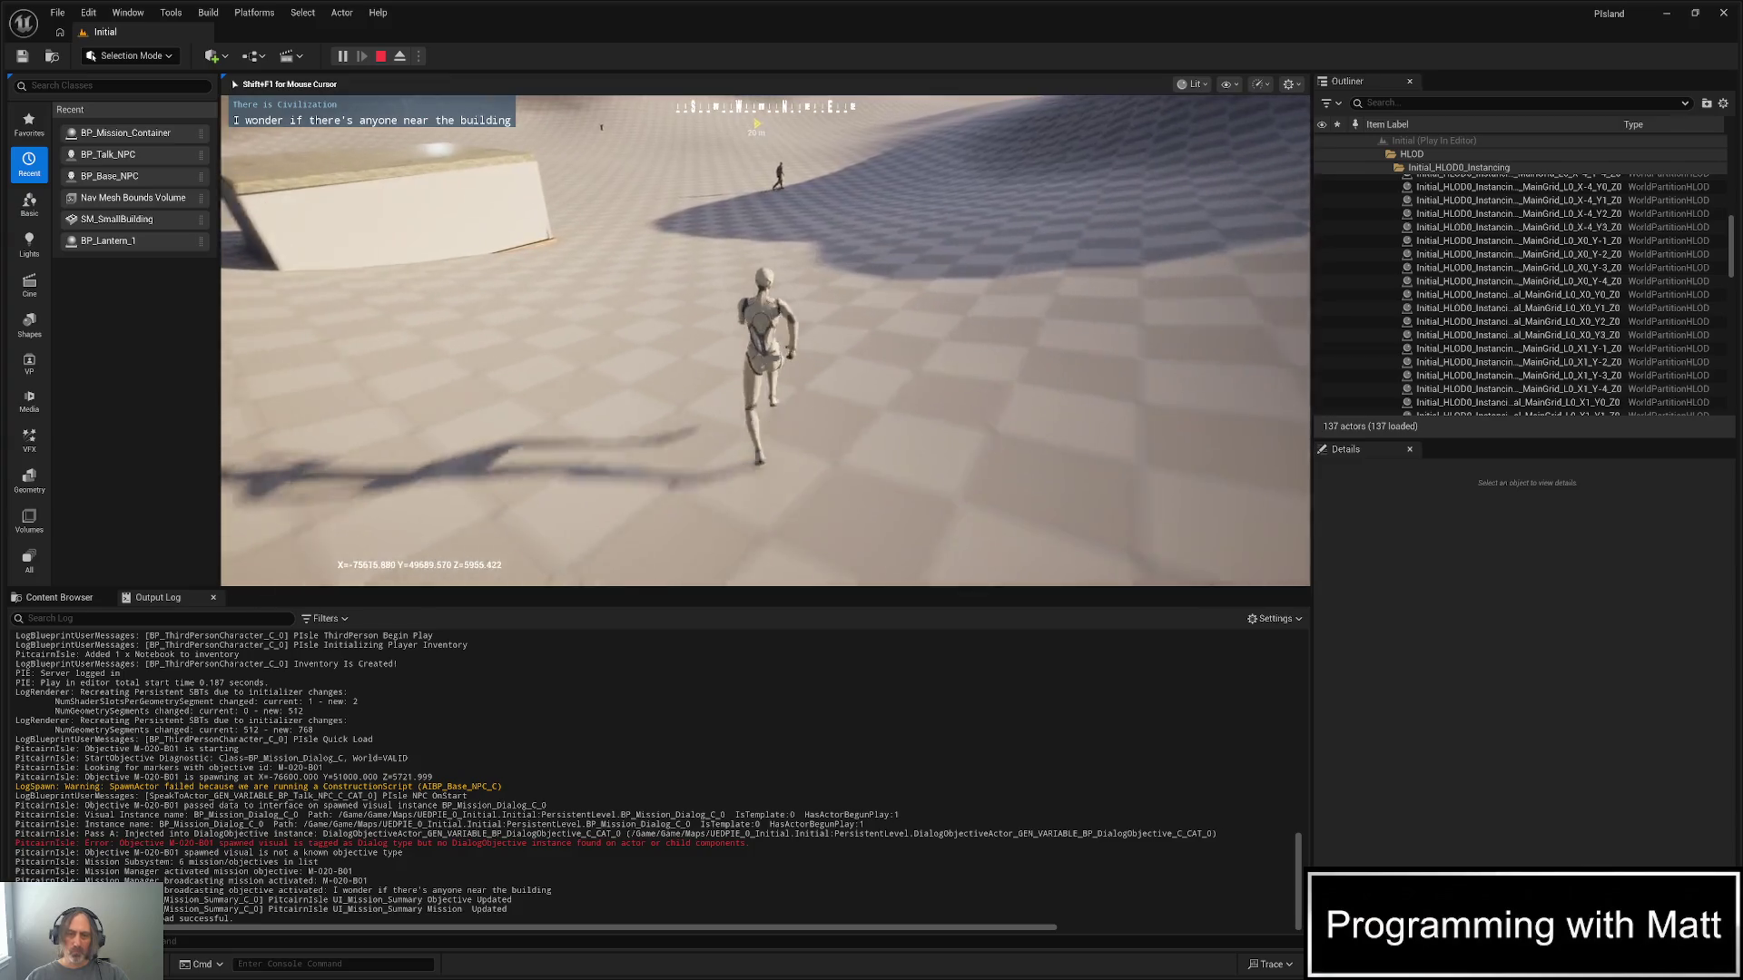
key(w)
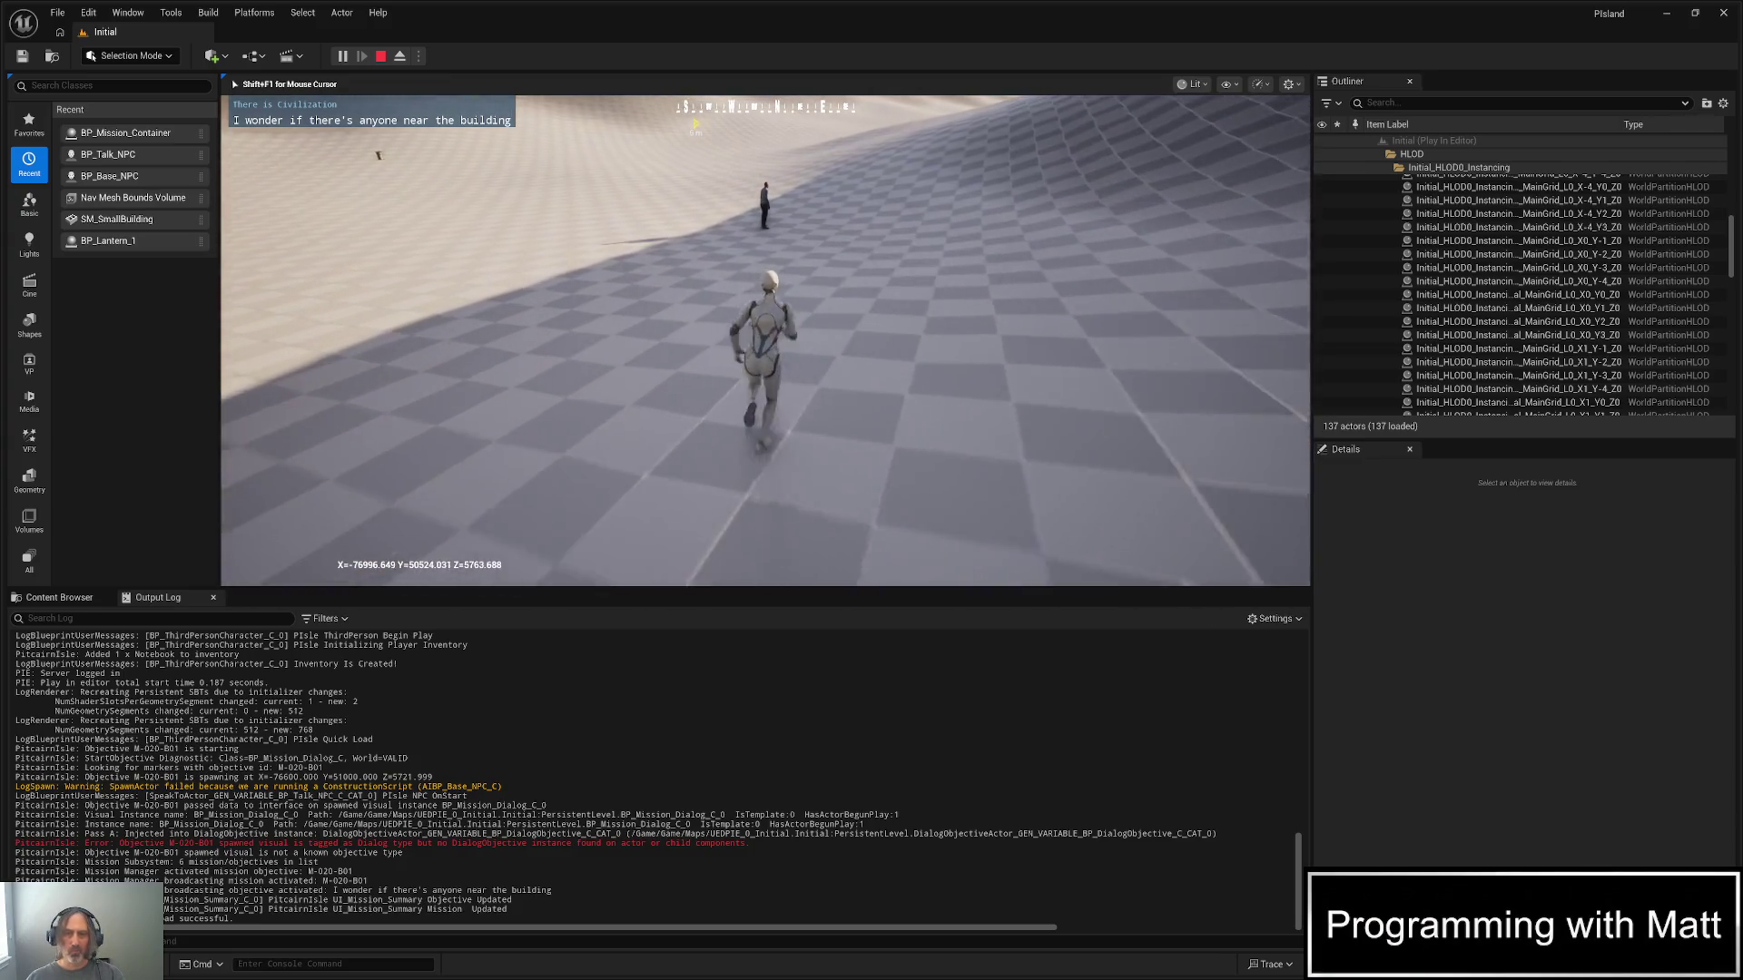
key(w)
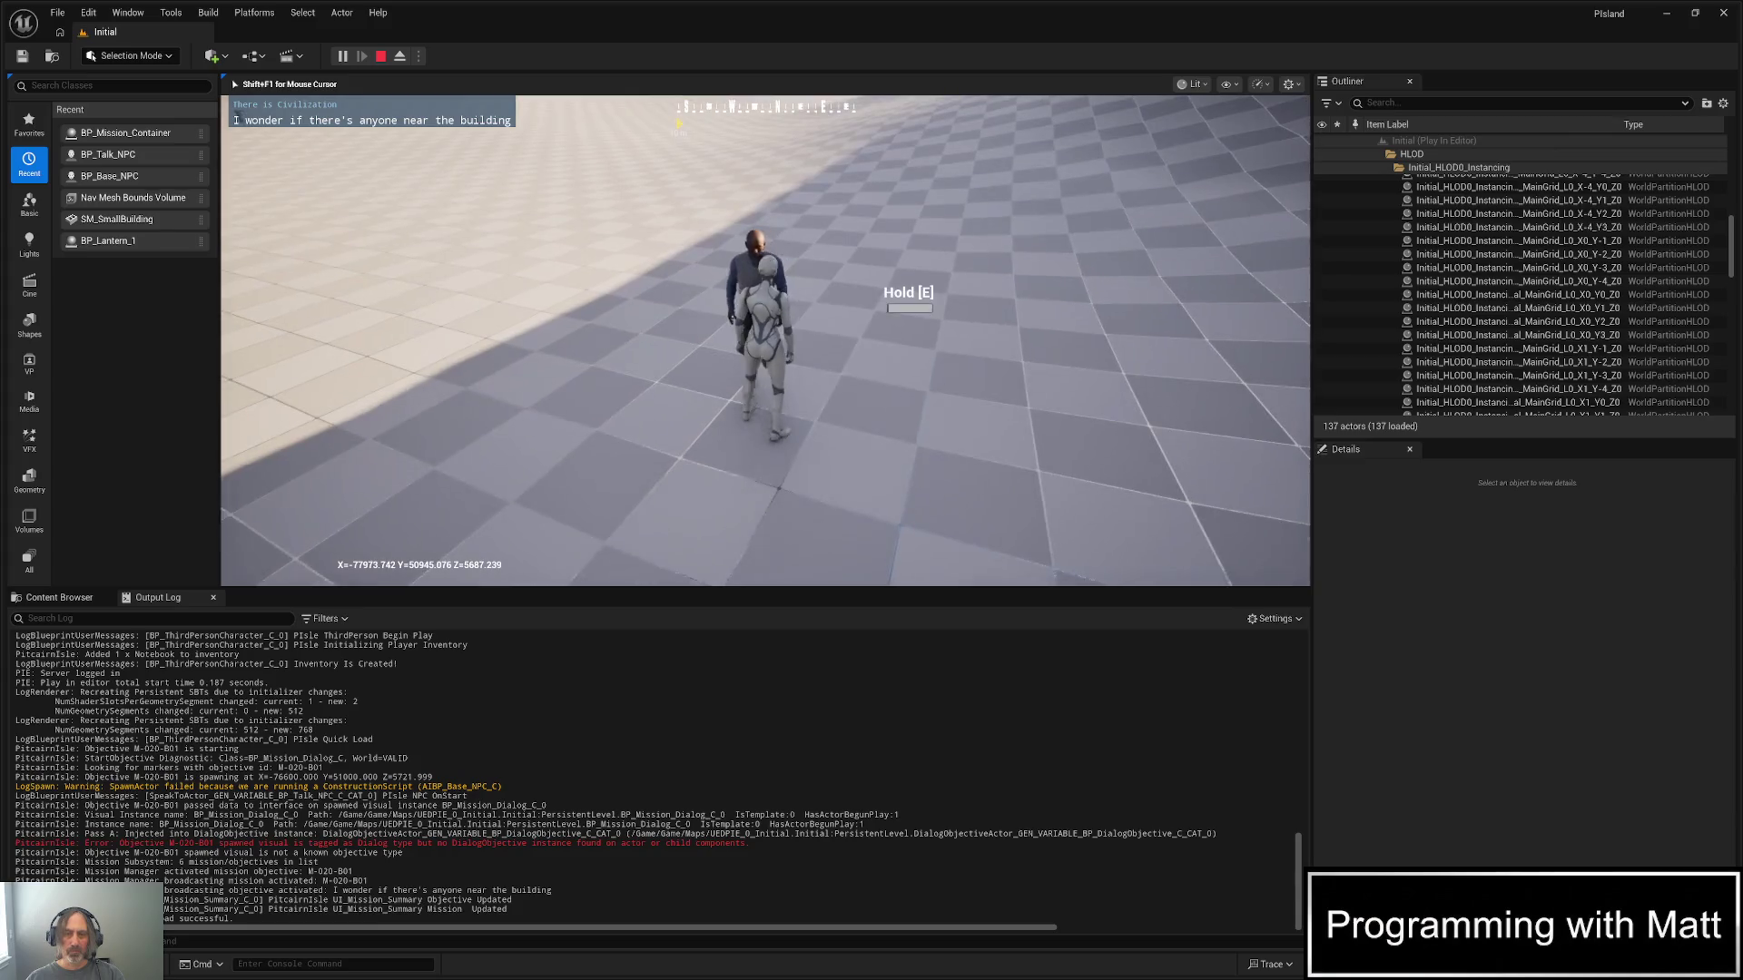
key(e)
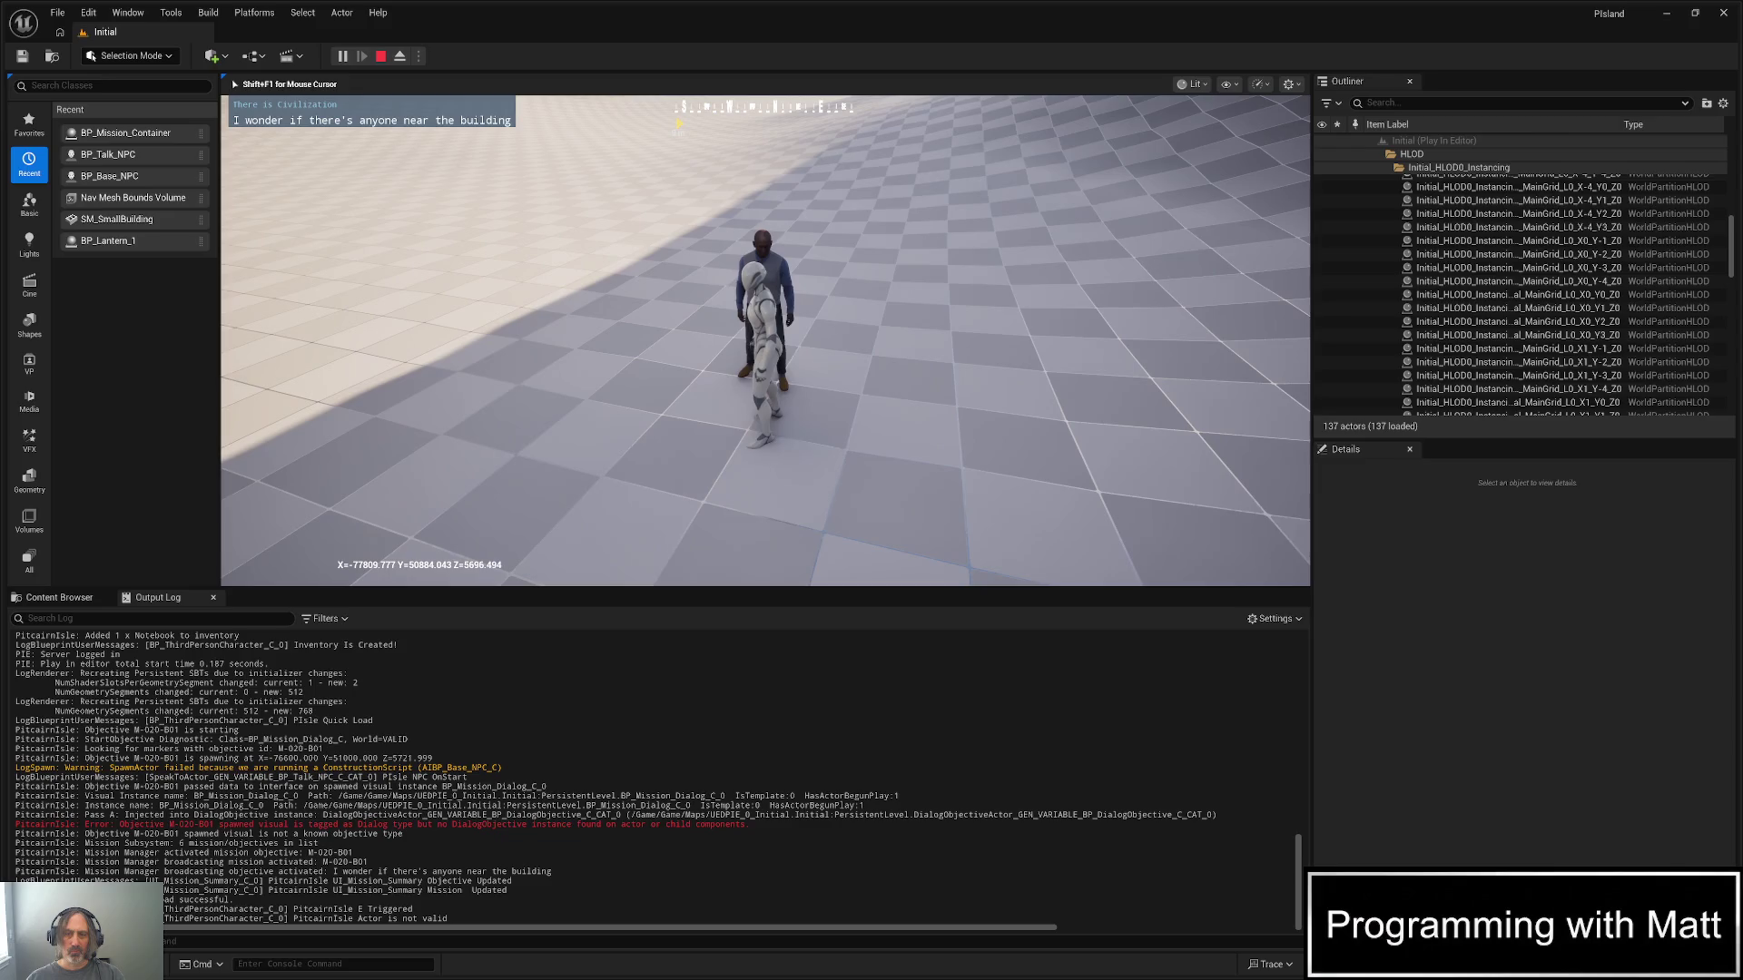
key(d)
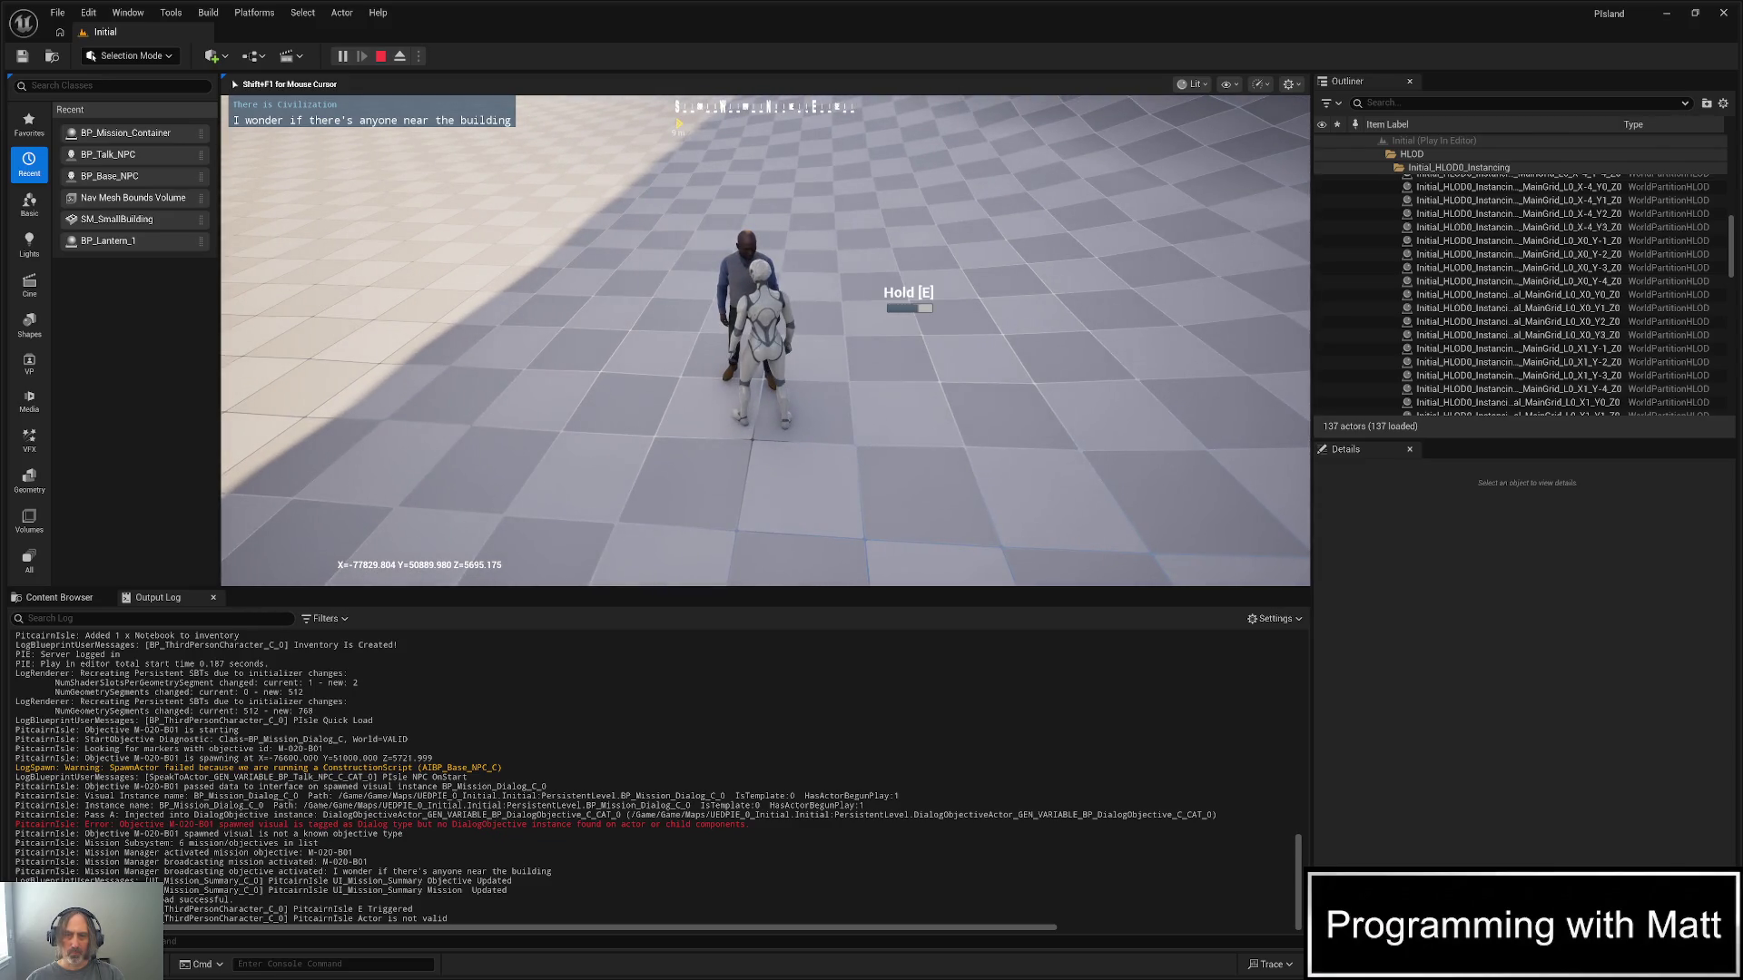
key(e)
- Pick replies with keys 1 and 2 until the dumpster-diving advice appears
key(2)
key(1)
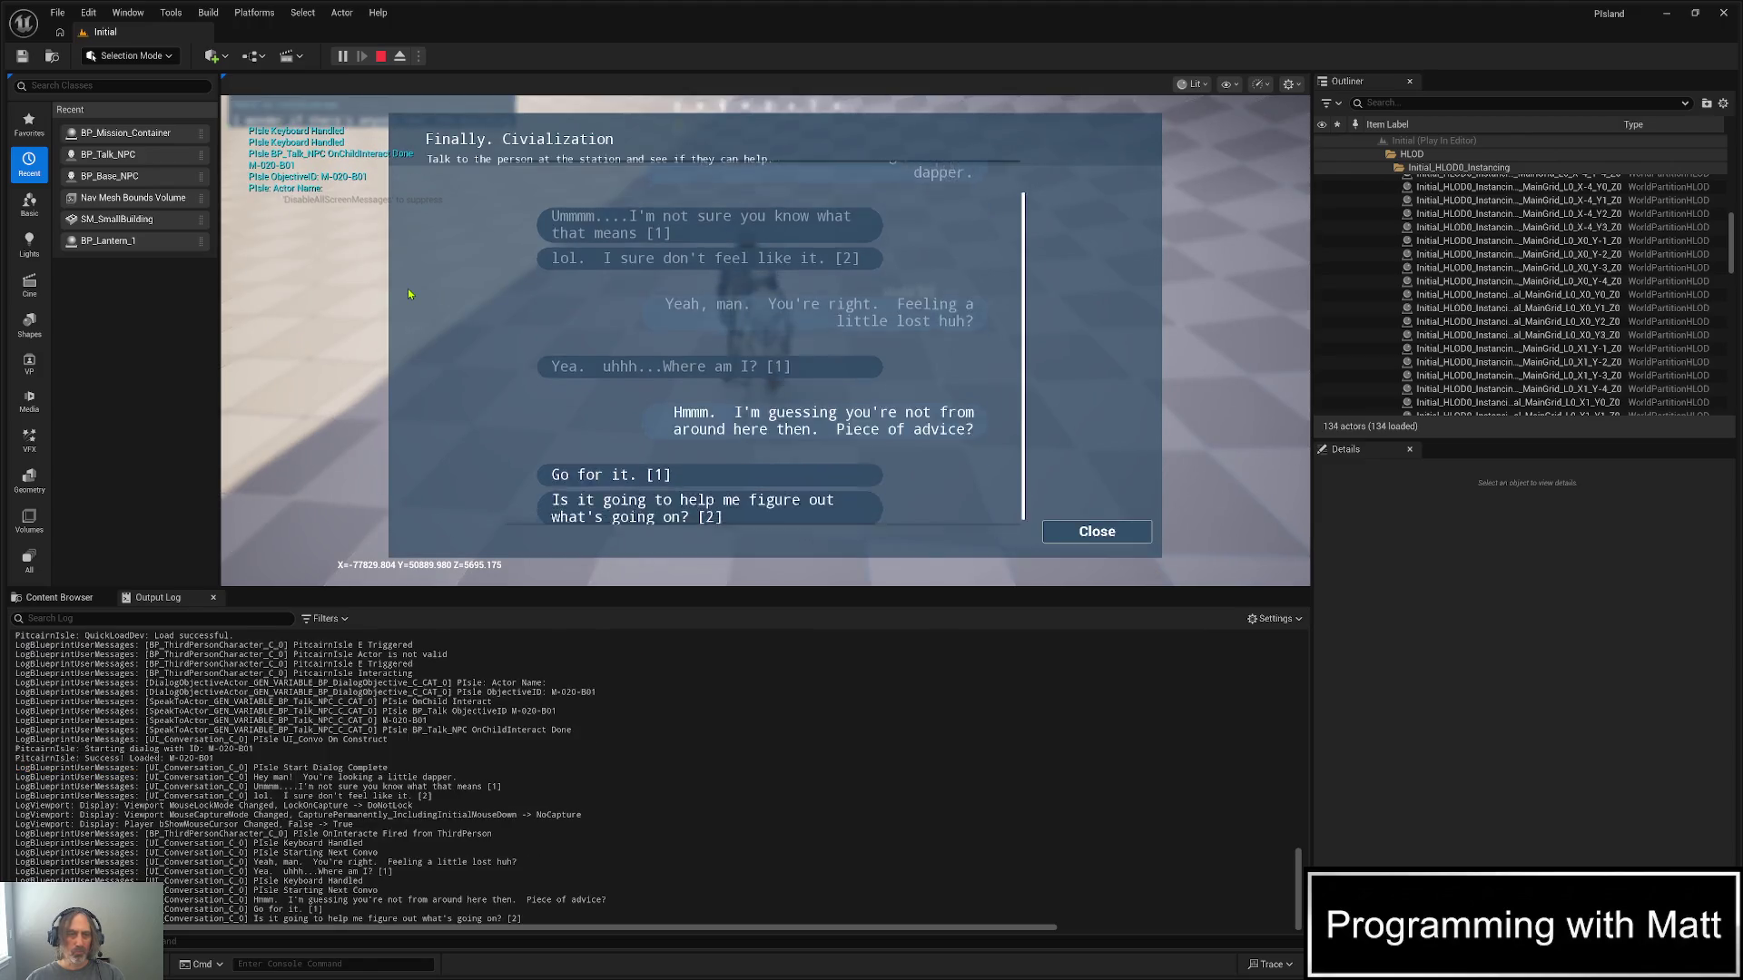
key(1)
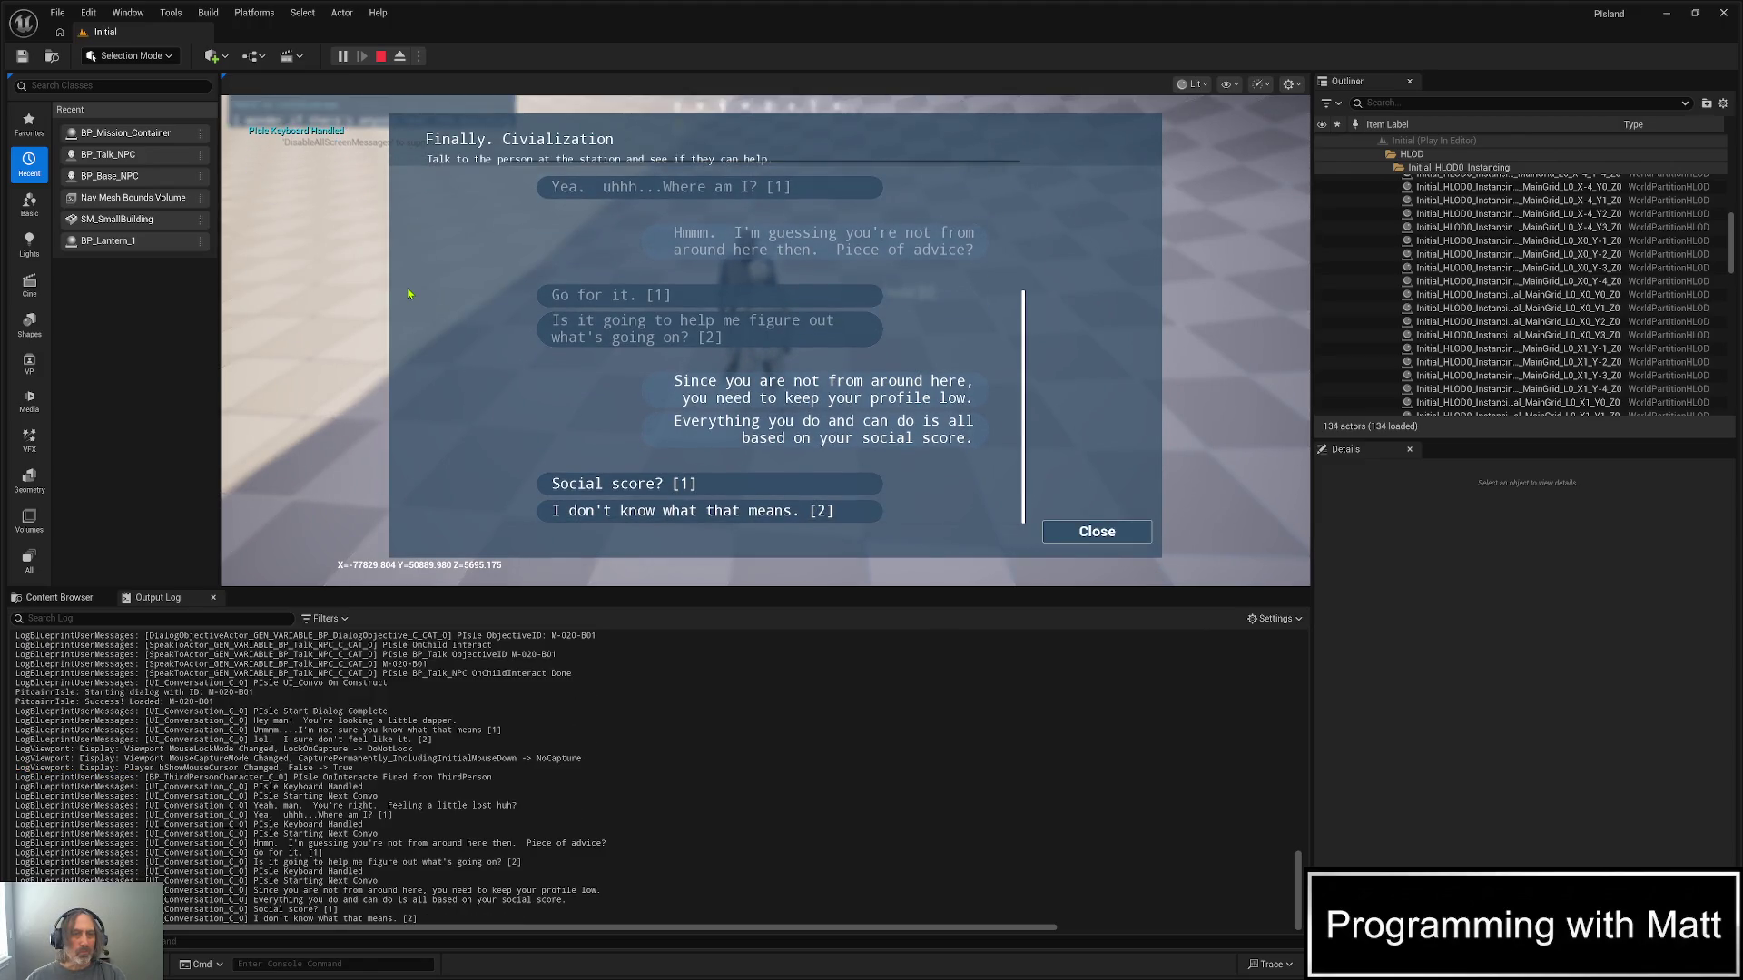
key(2)
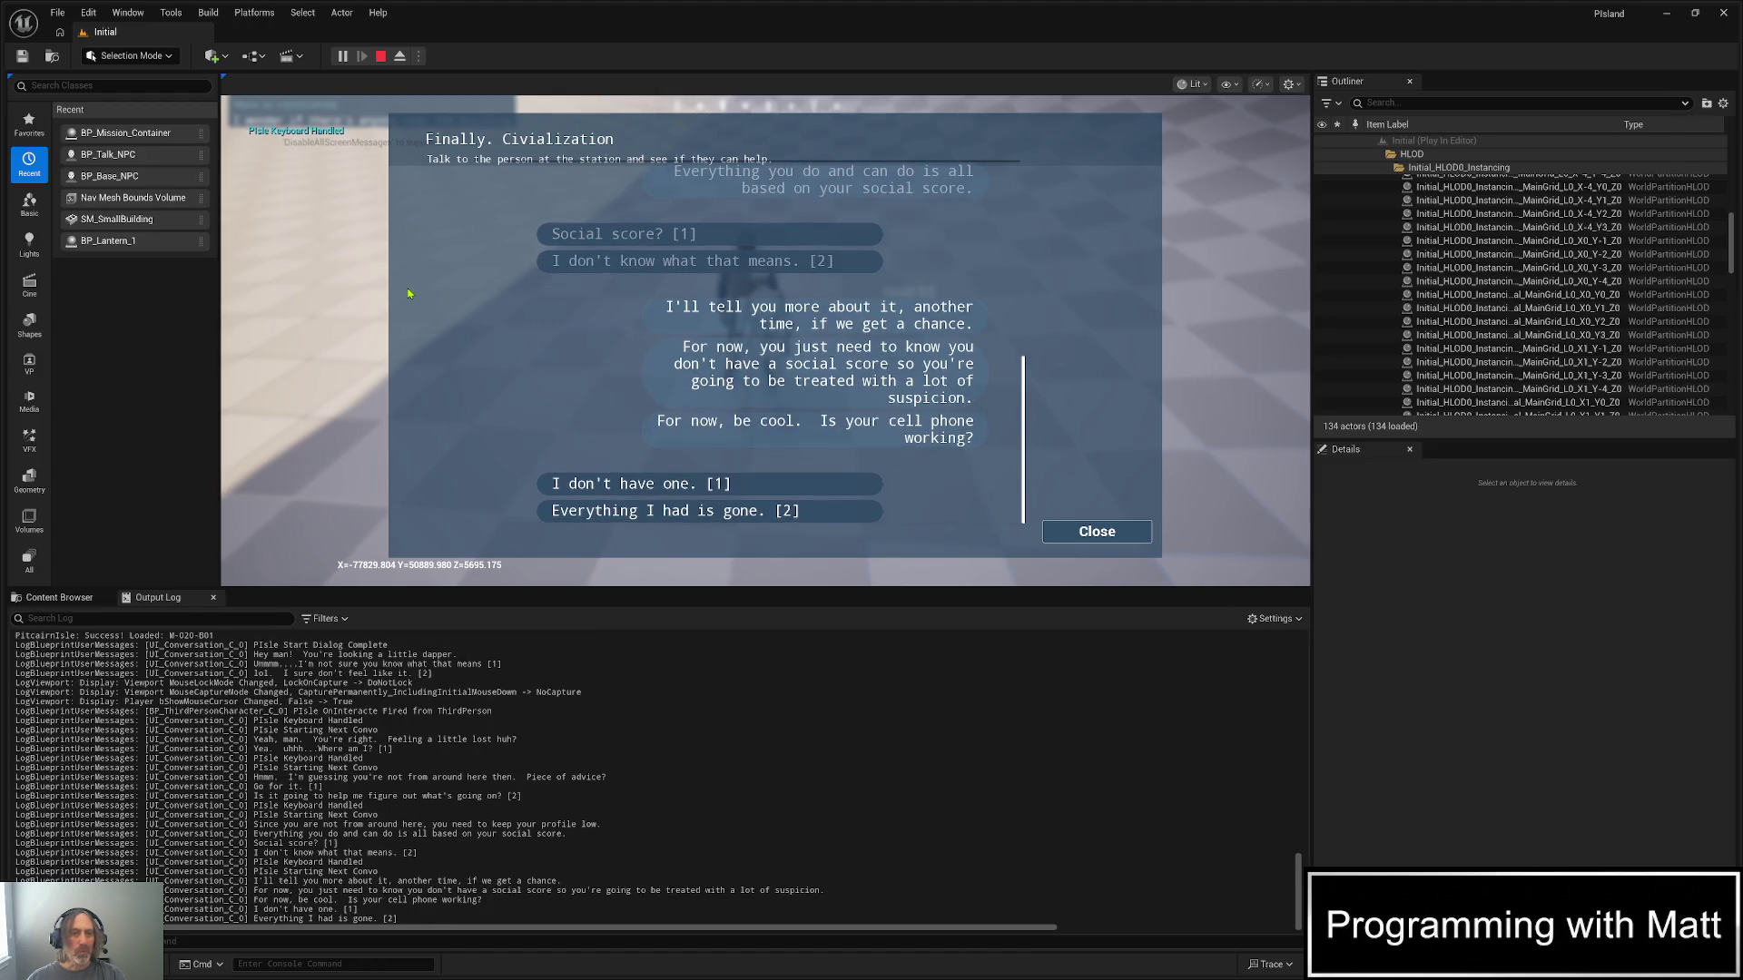
key(2)
key(1)
key(1)
key(1)
key(2)
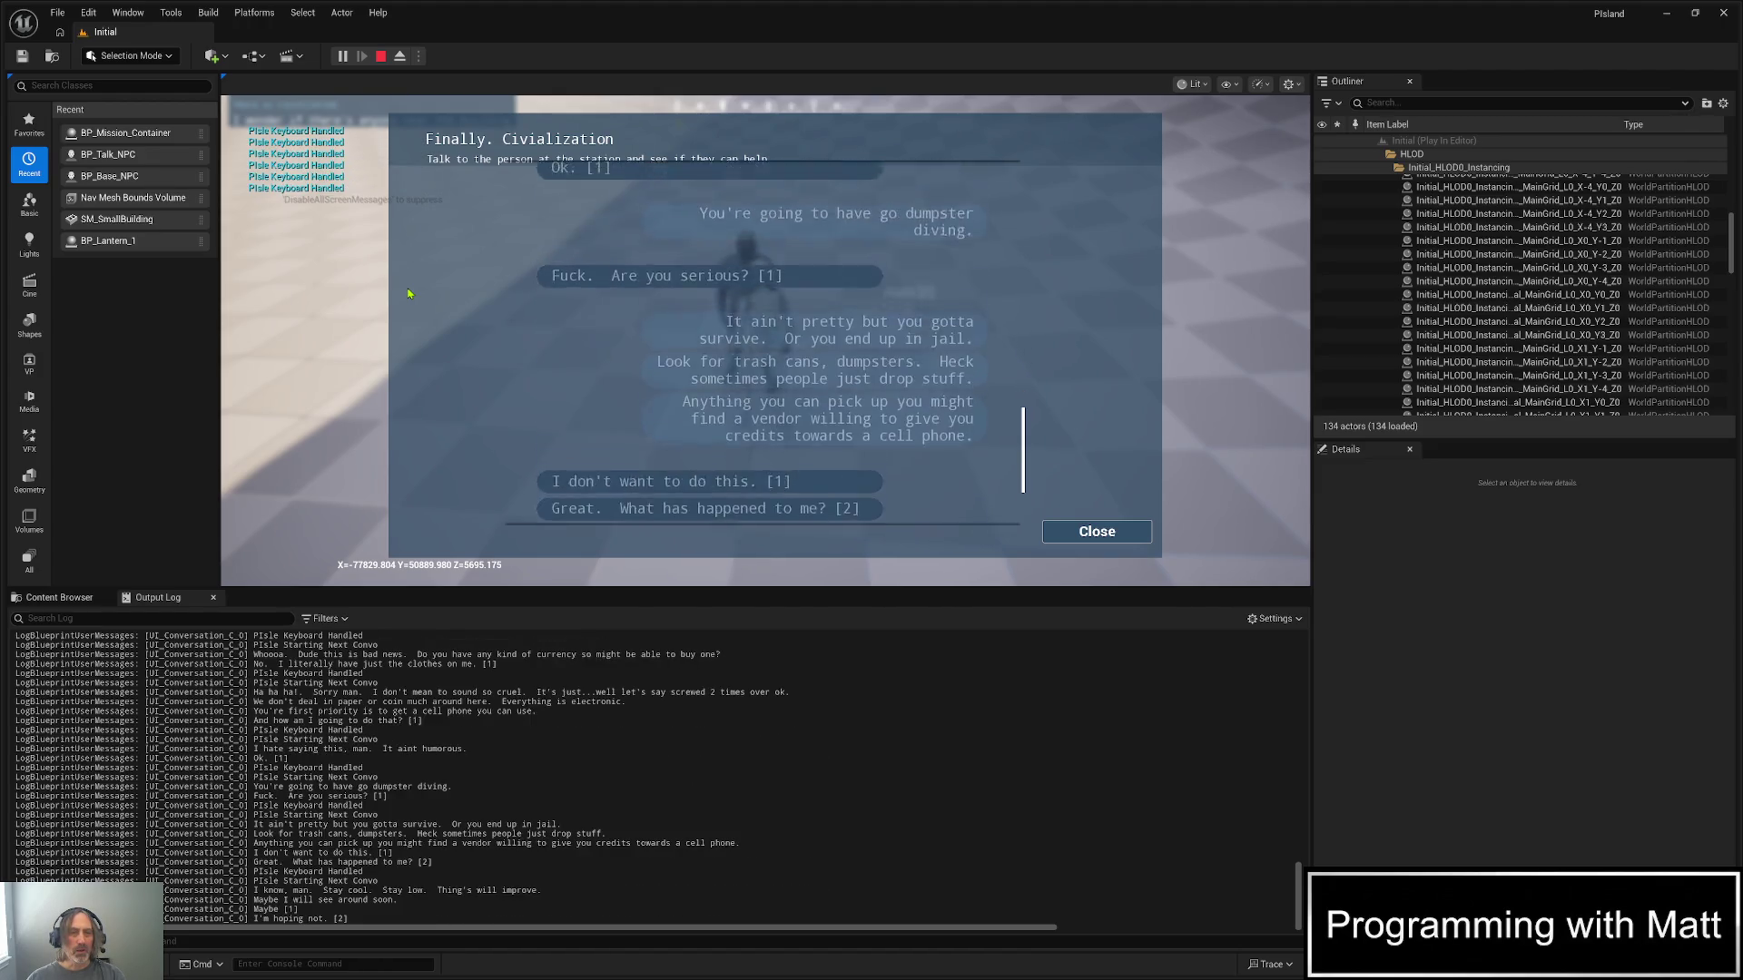
key(1)
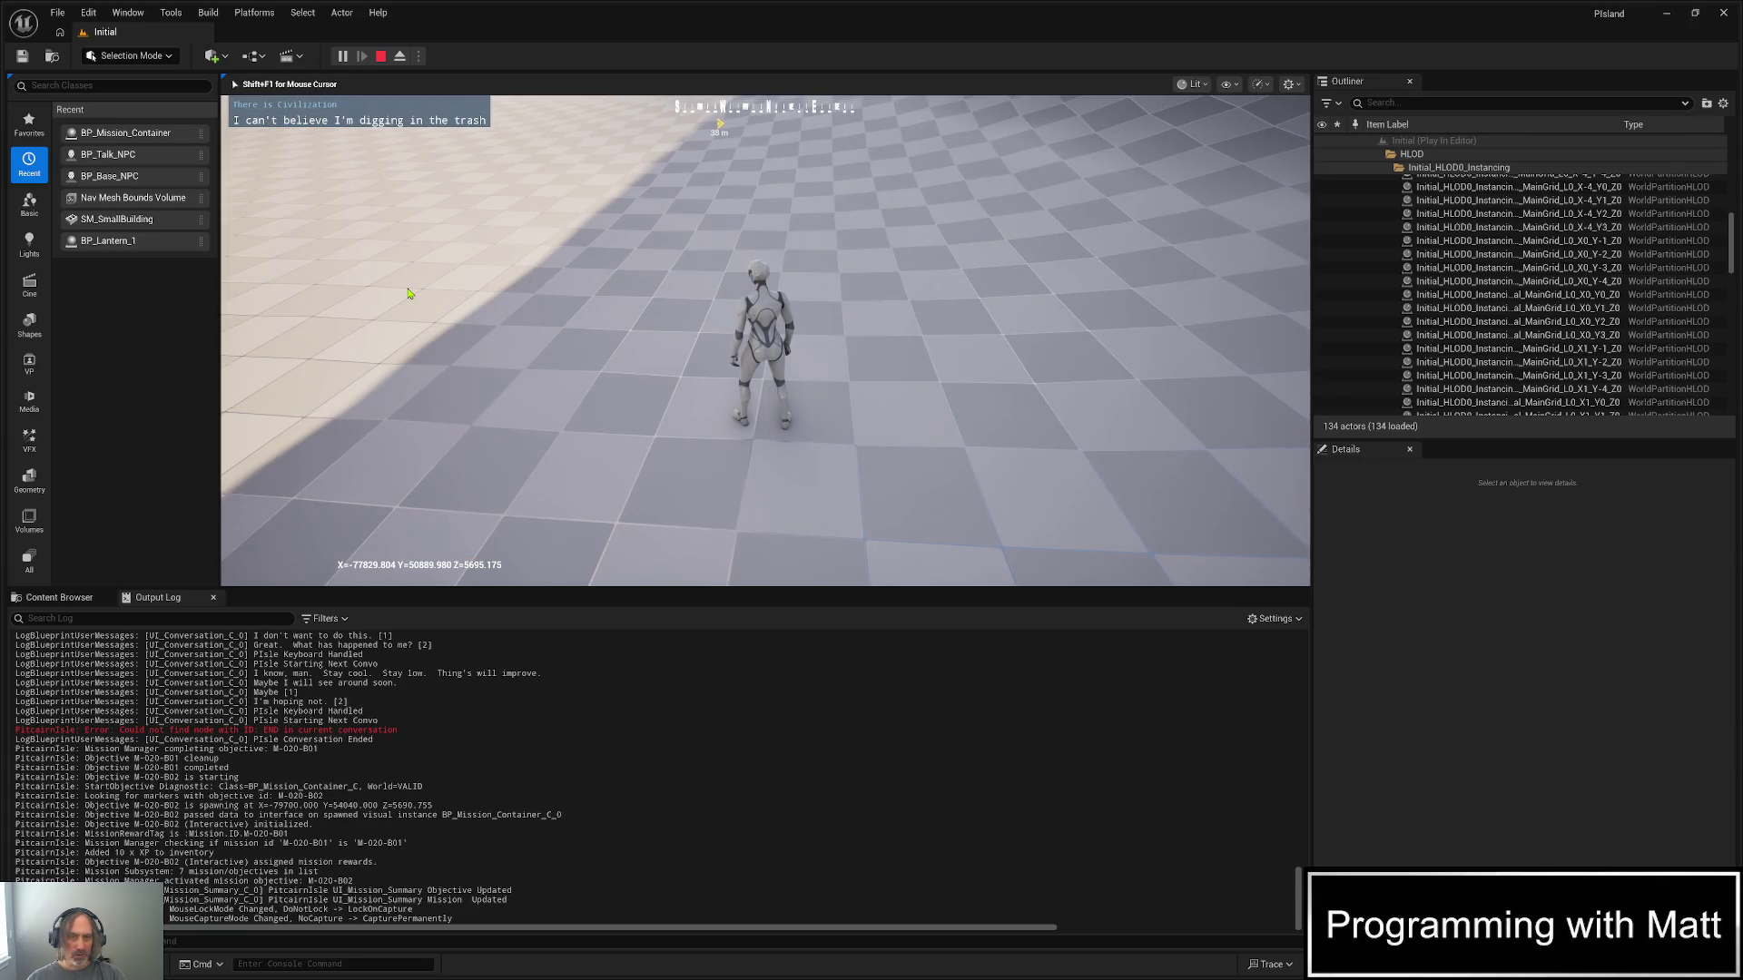
- Run to the first green dumpster, search it and close the empty container
key(w)
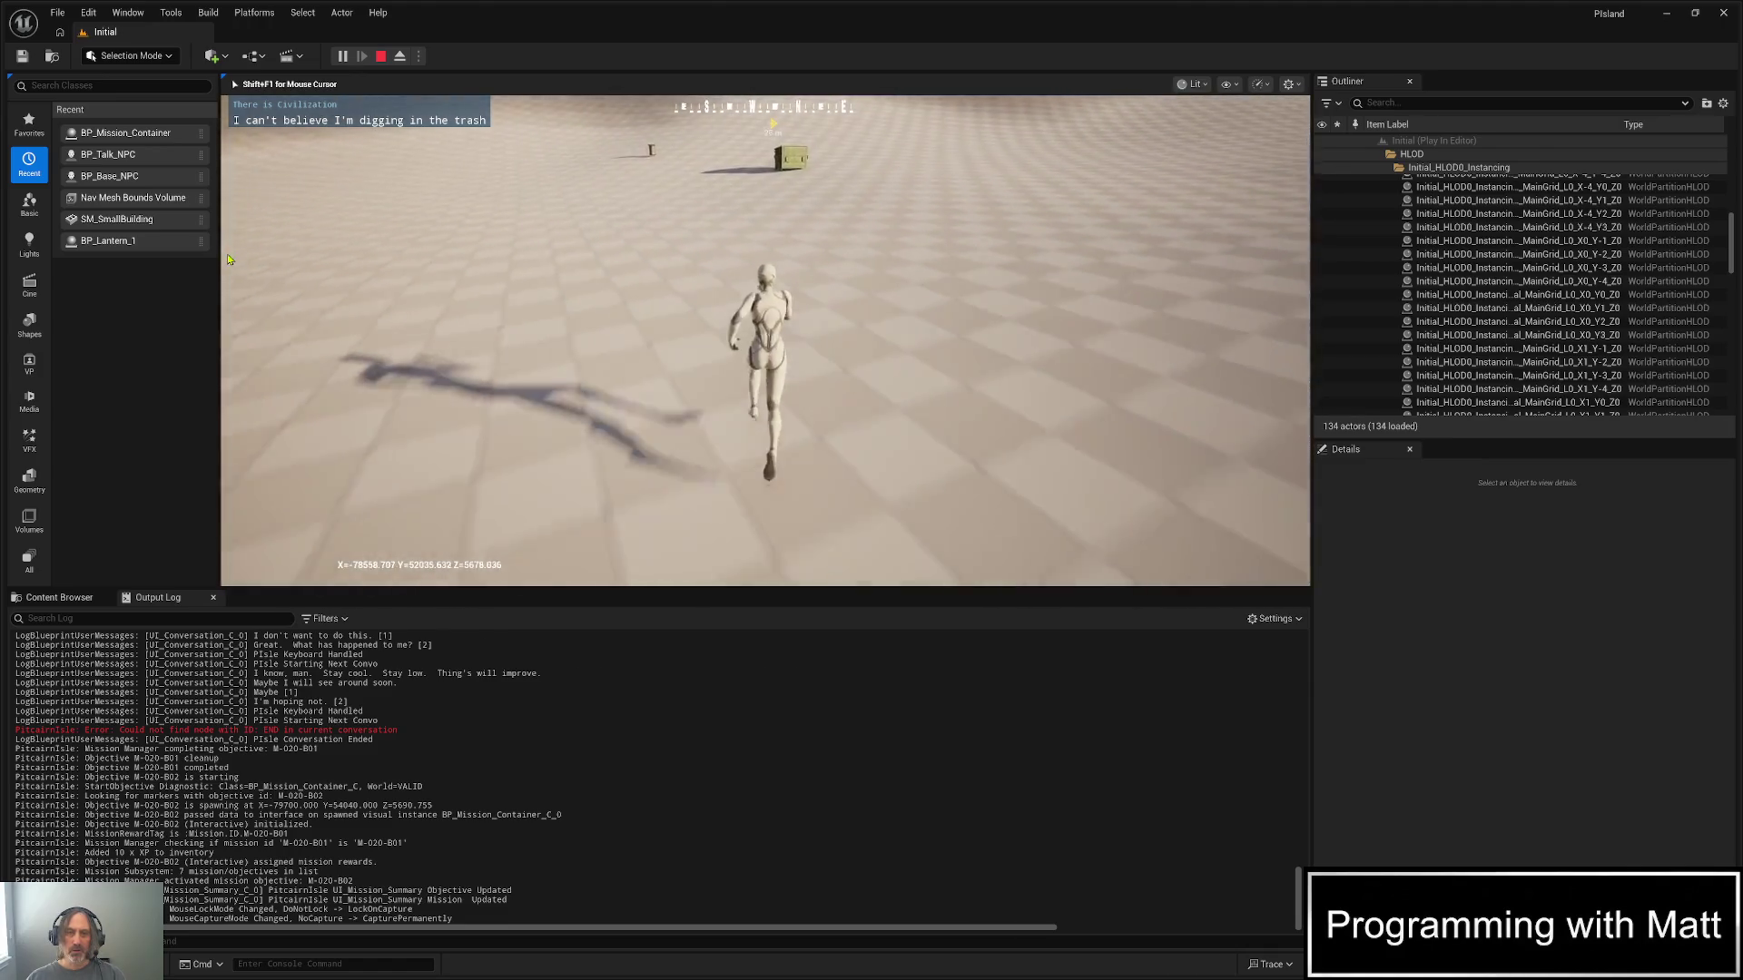
key(w)
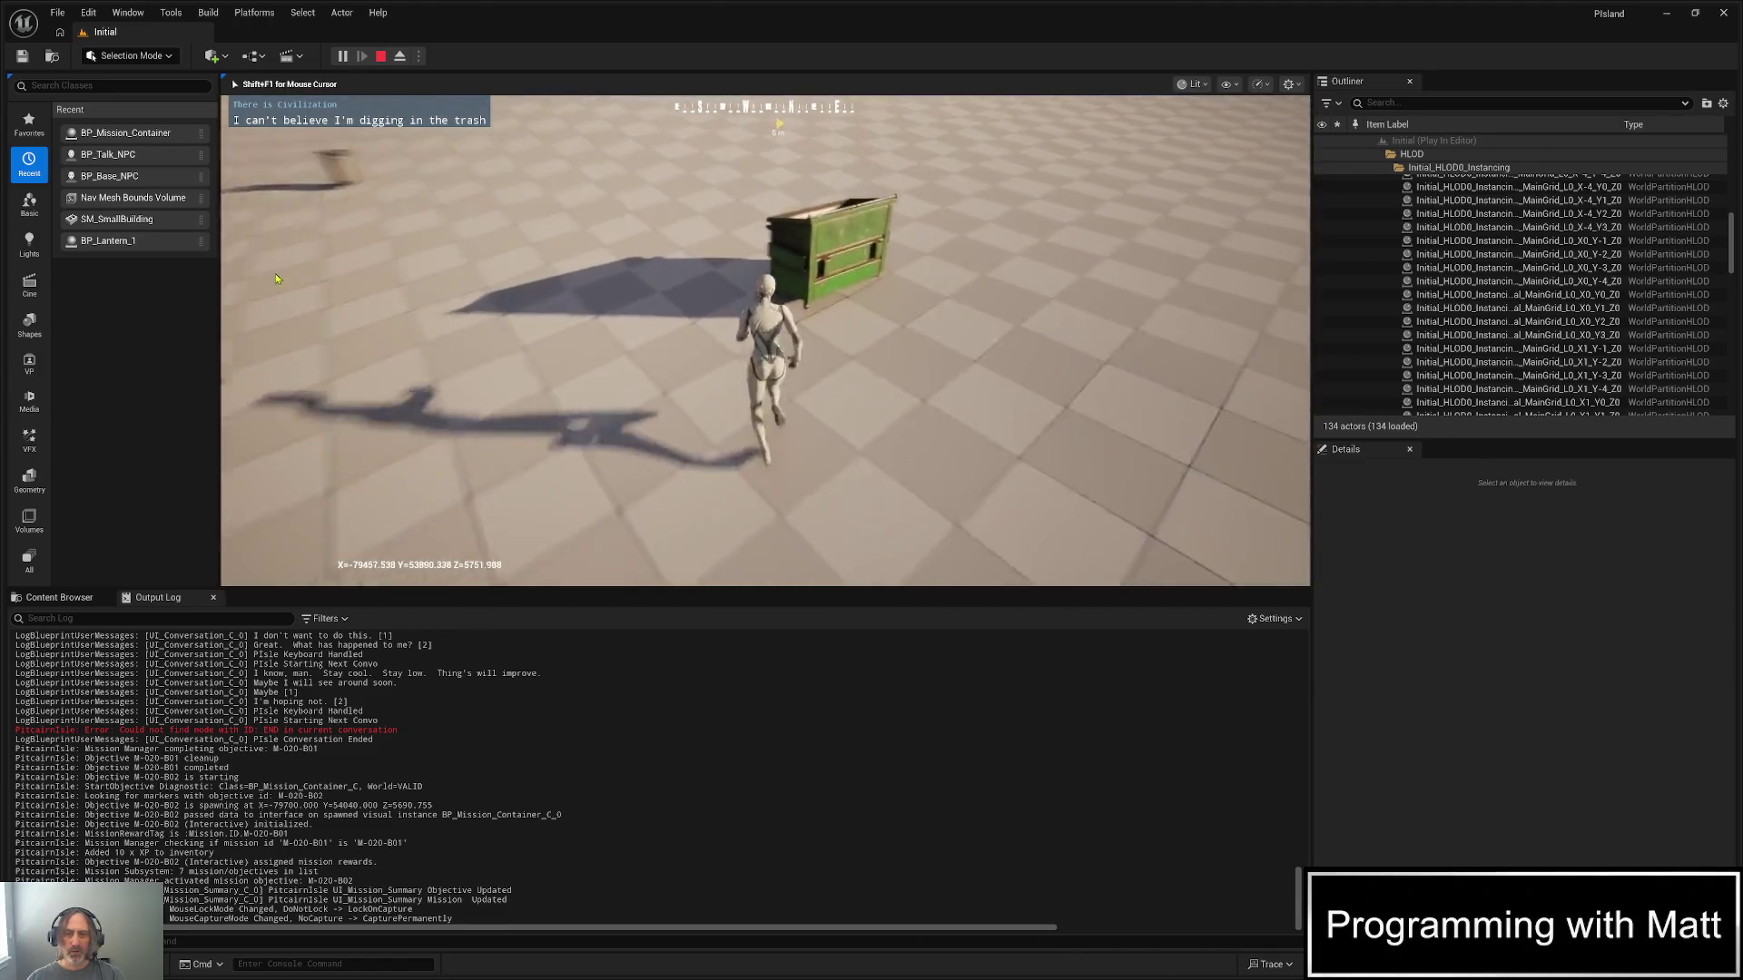
key(w)
key(e)
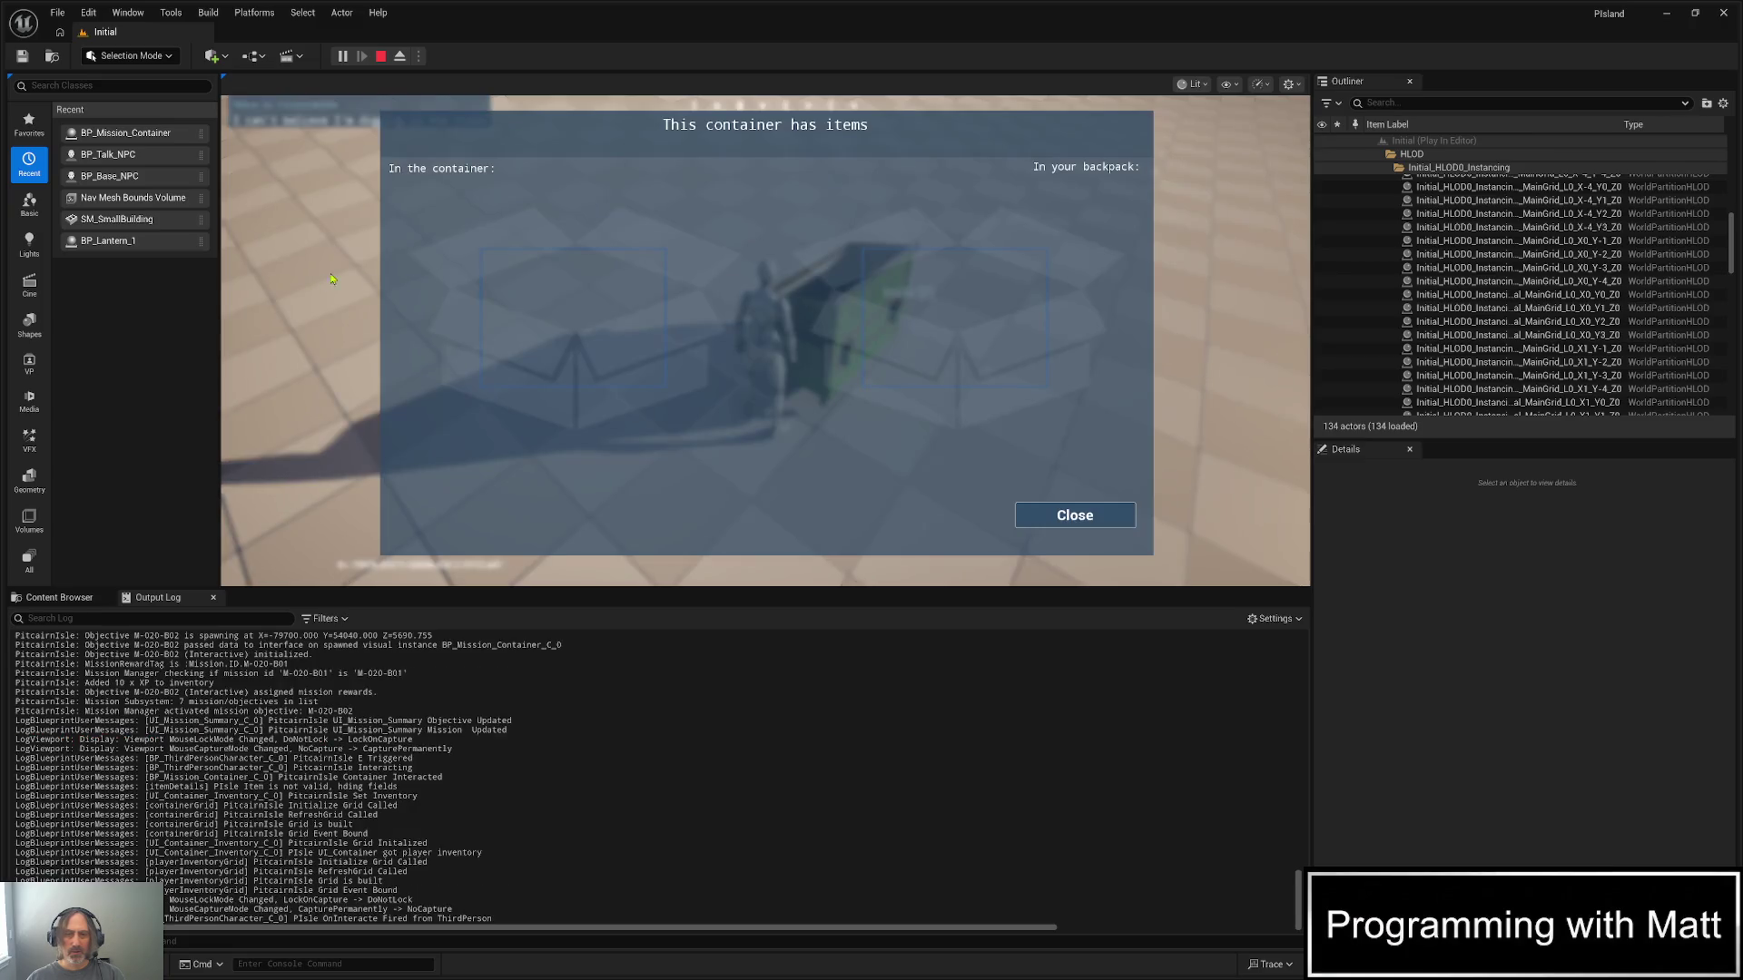
click(1090, 514)
- Search the next green dumpster and move the Cell Phone battery into the backpack
key(w)
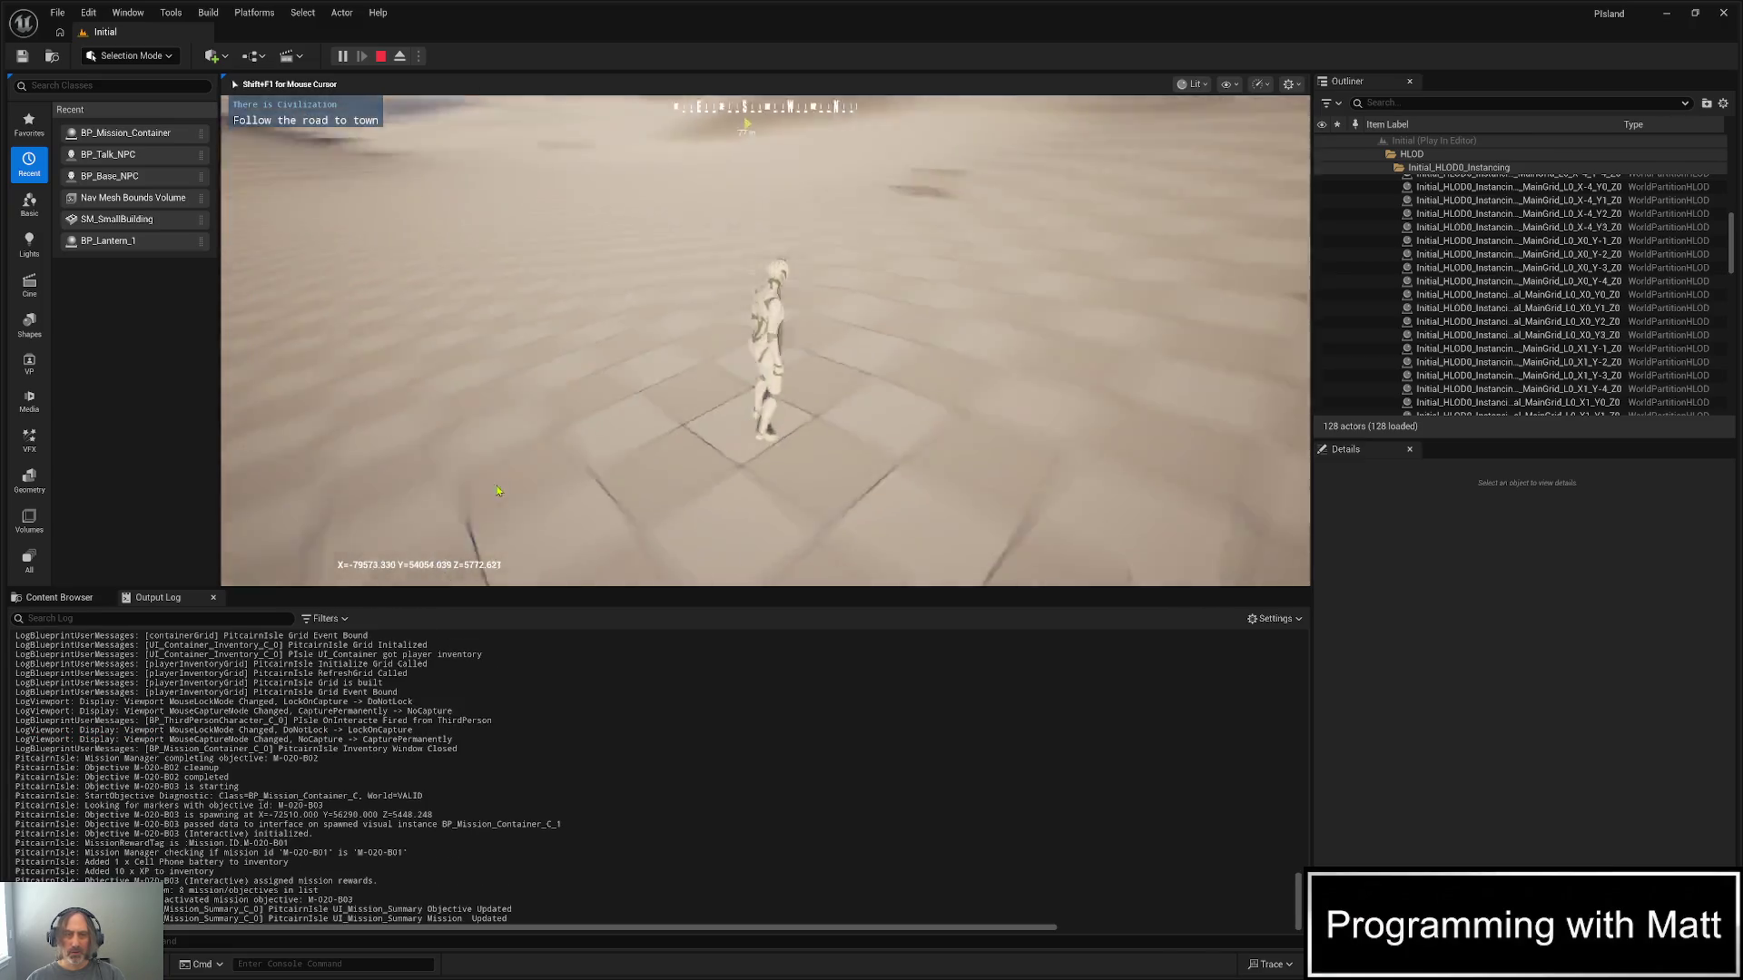
key(w)
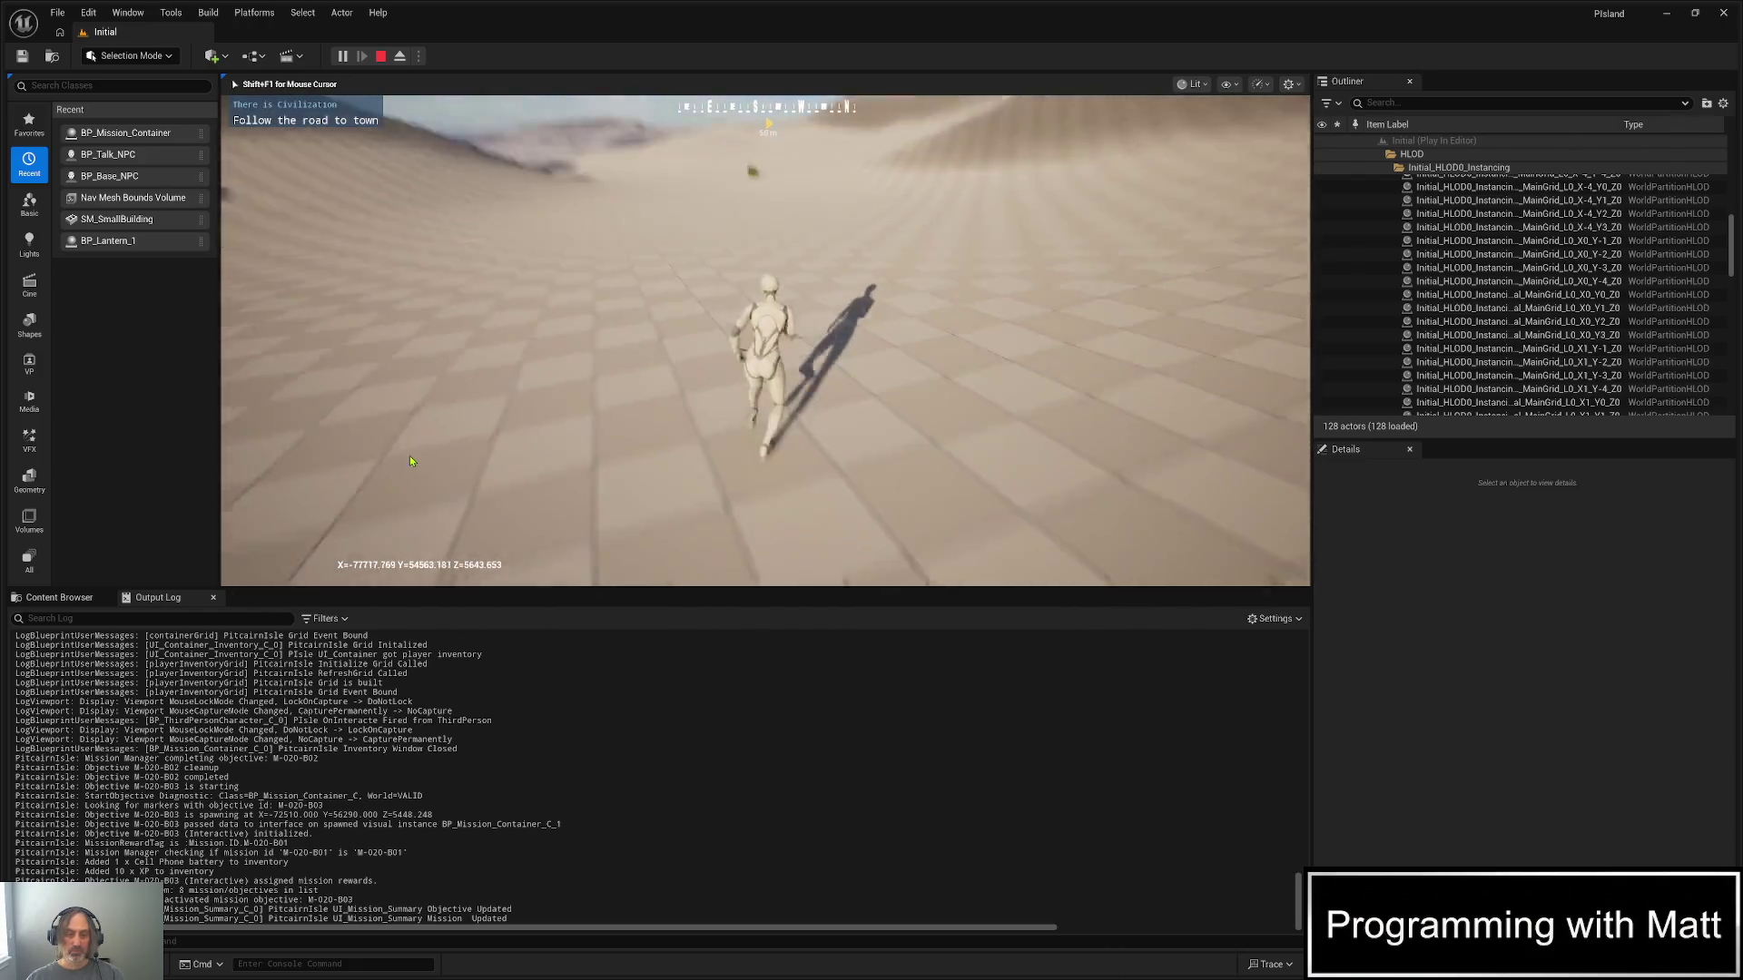
key(w)
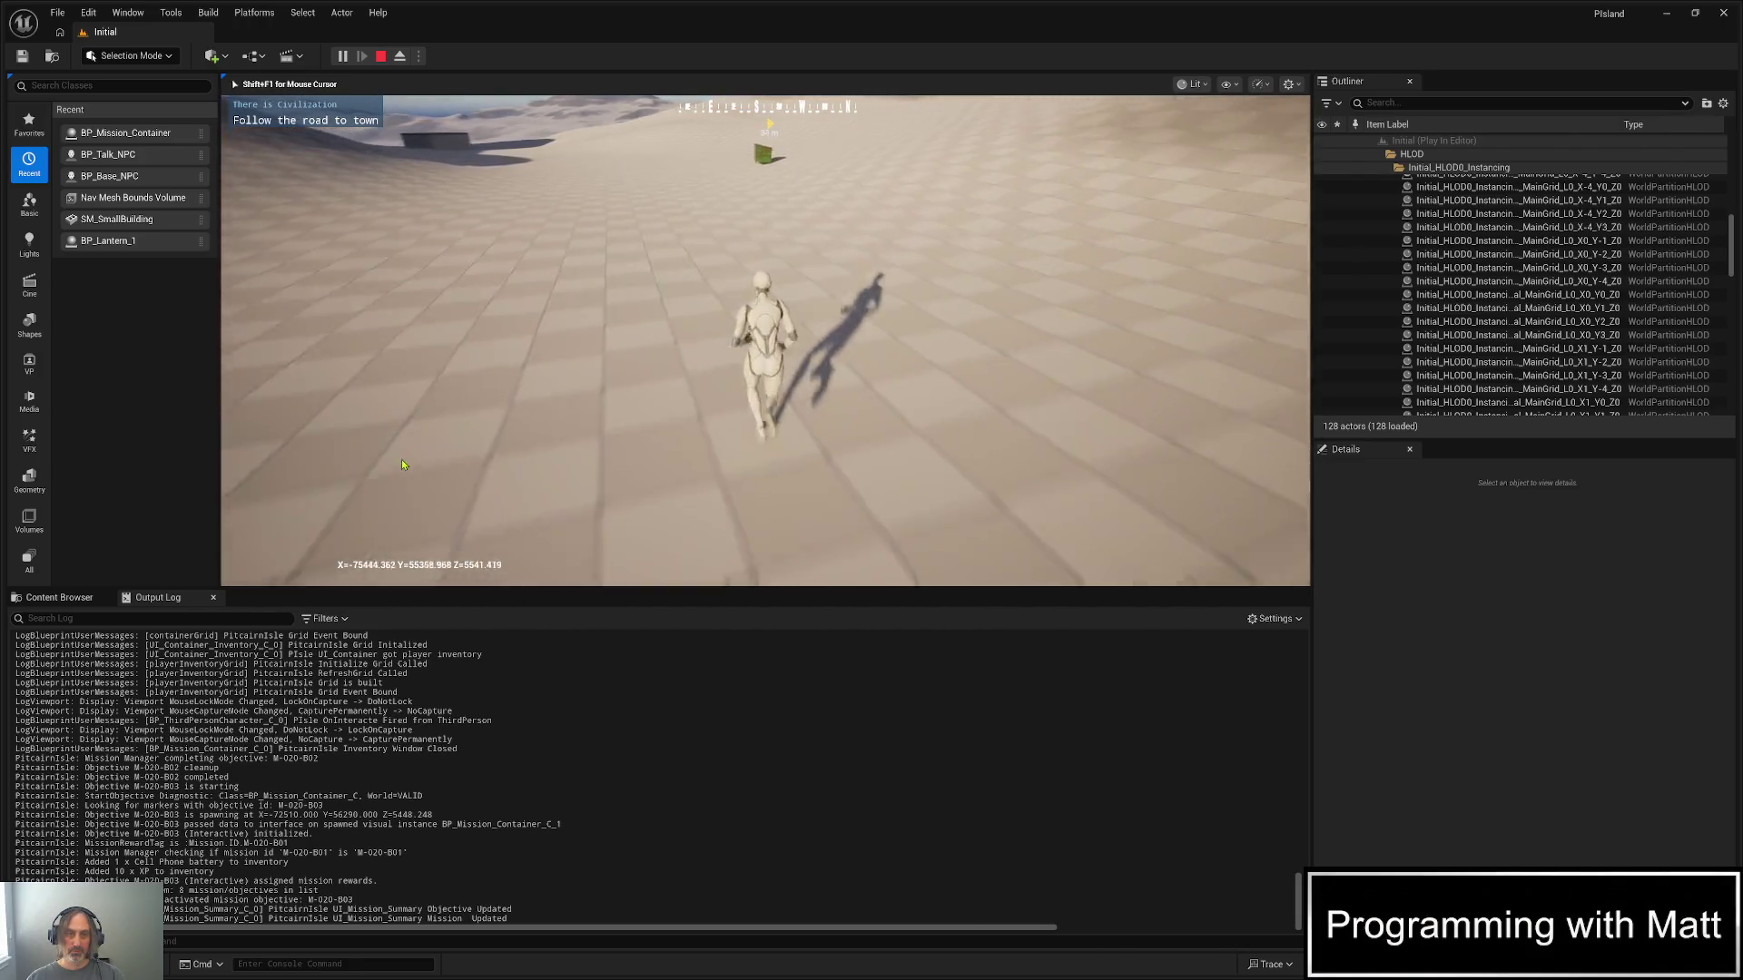
key(w)
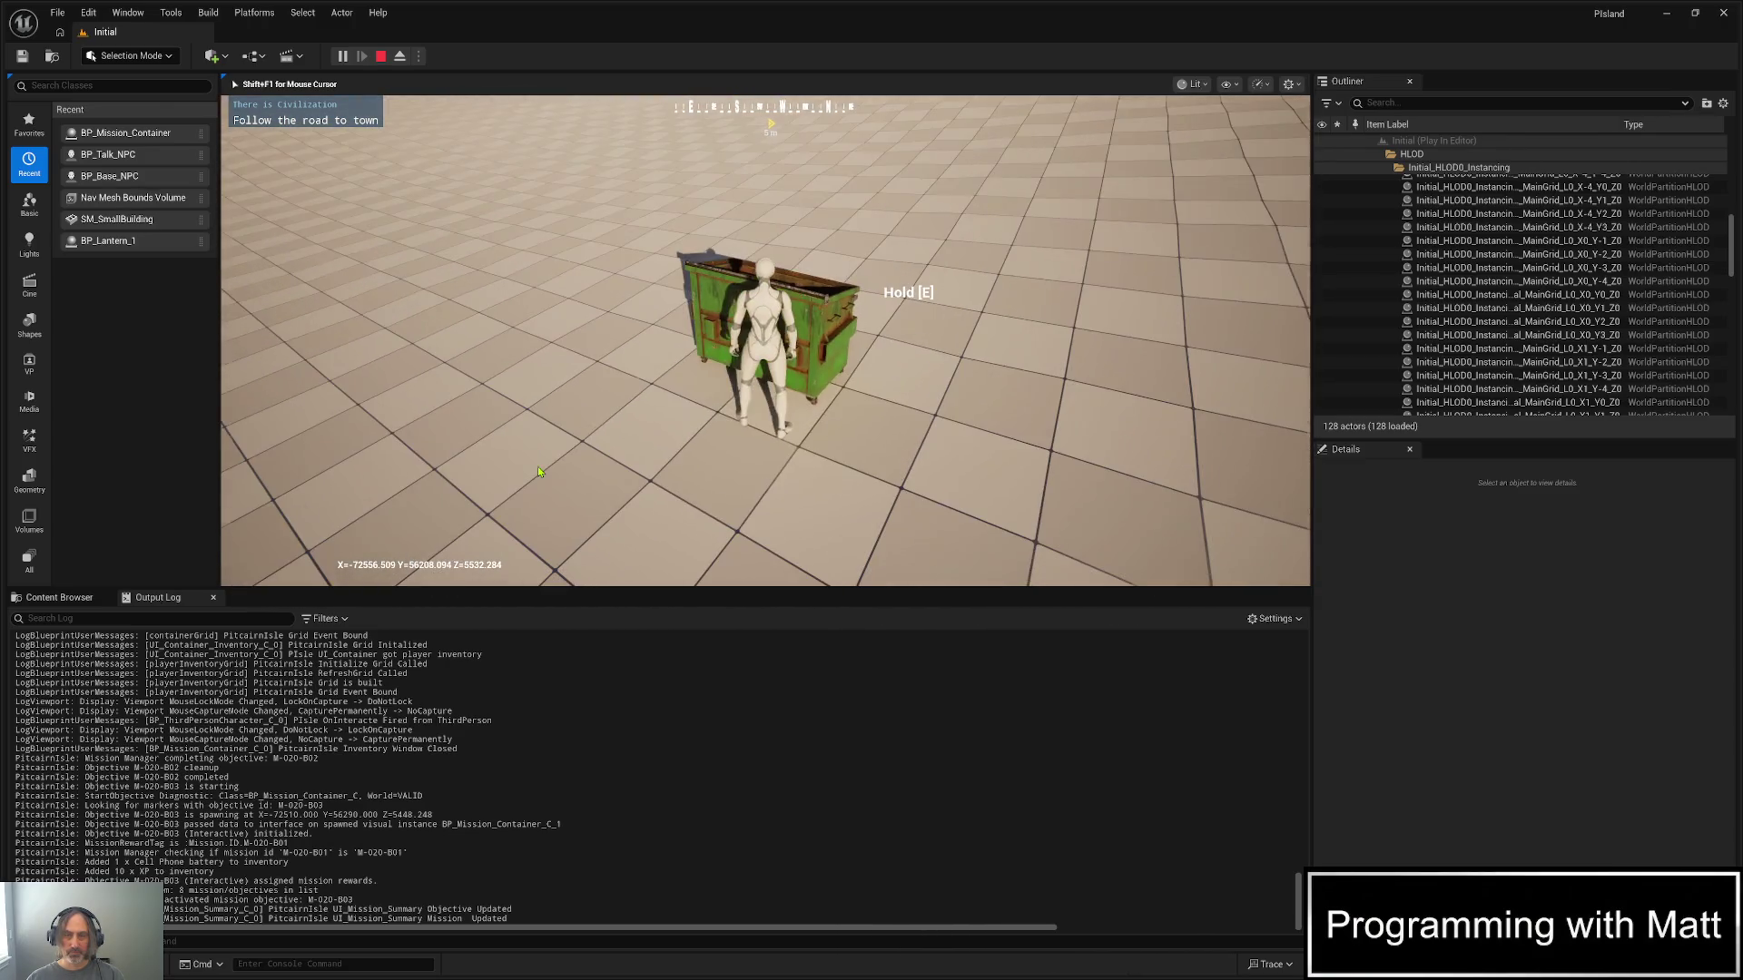
key(e)
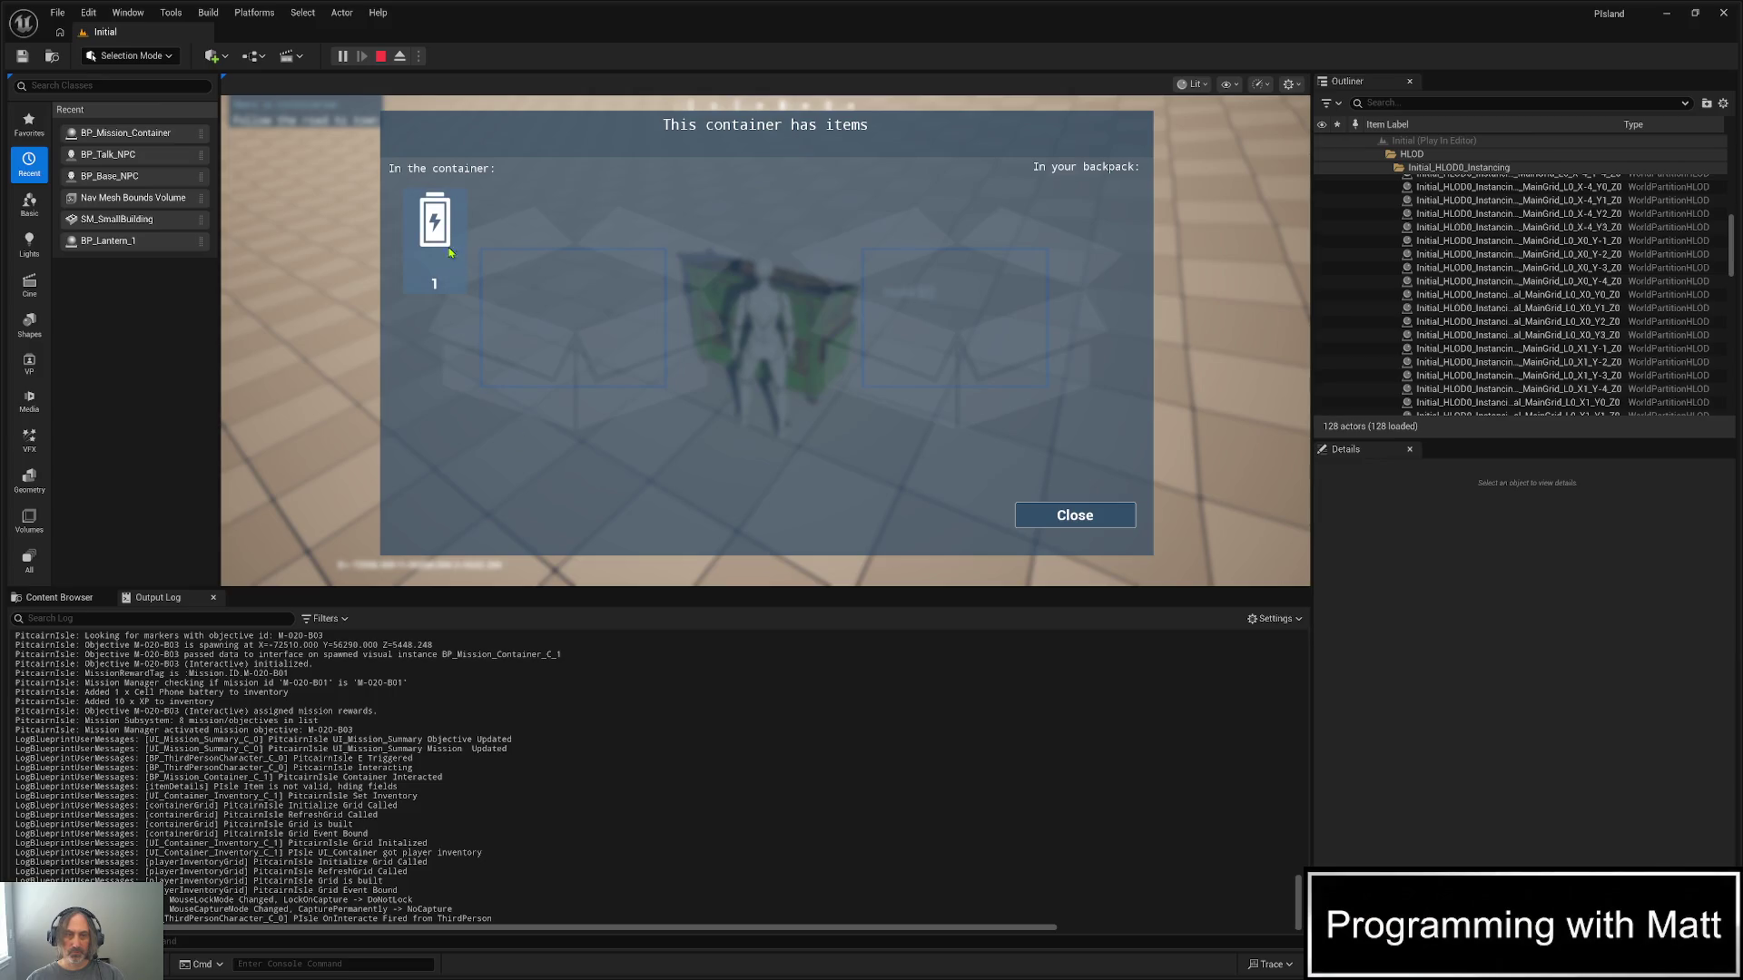
click(763, 317)
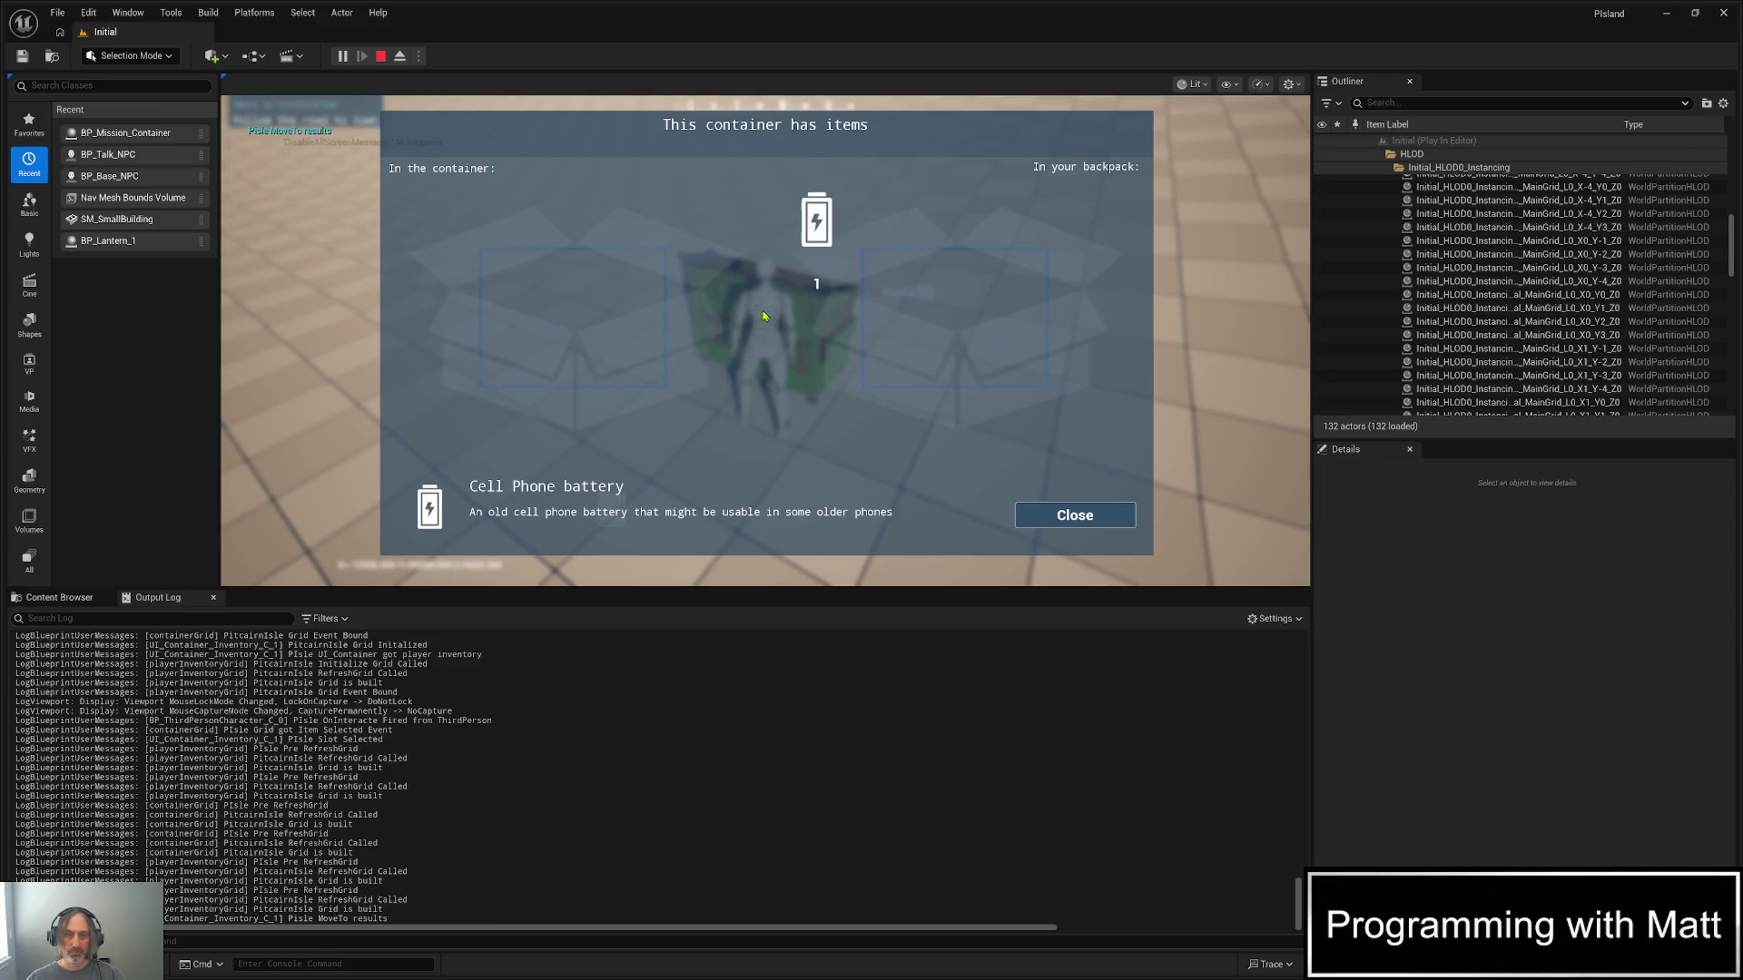
click(1075, 515)
- Loot the third dumpster, transferring the USB Cable to the backpack
key(w)
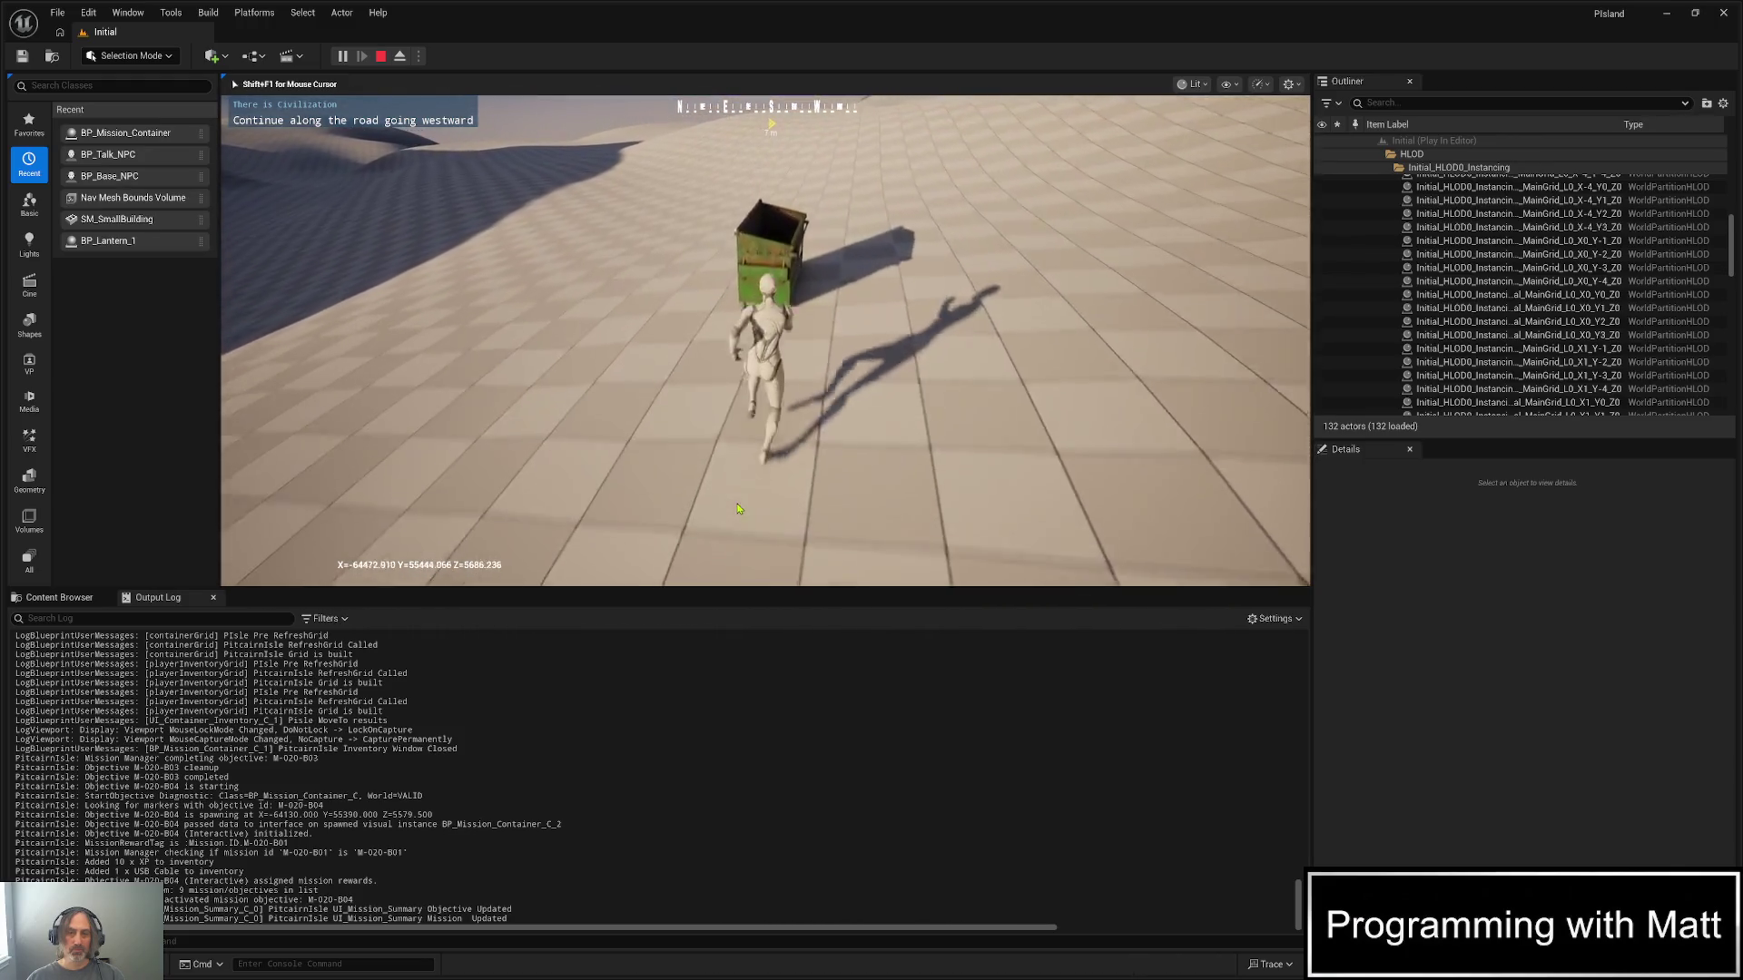
key(e)
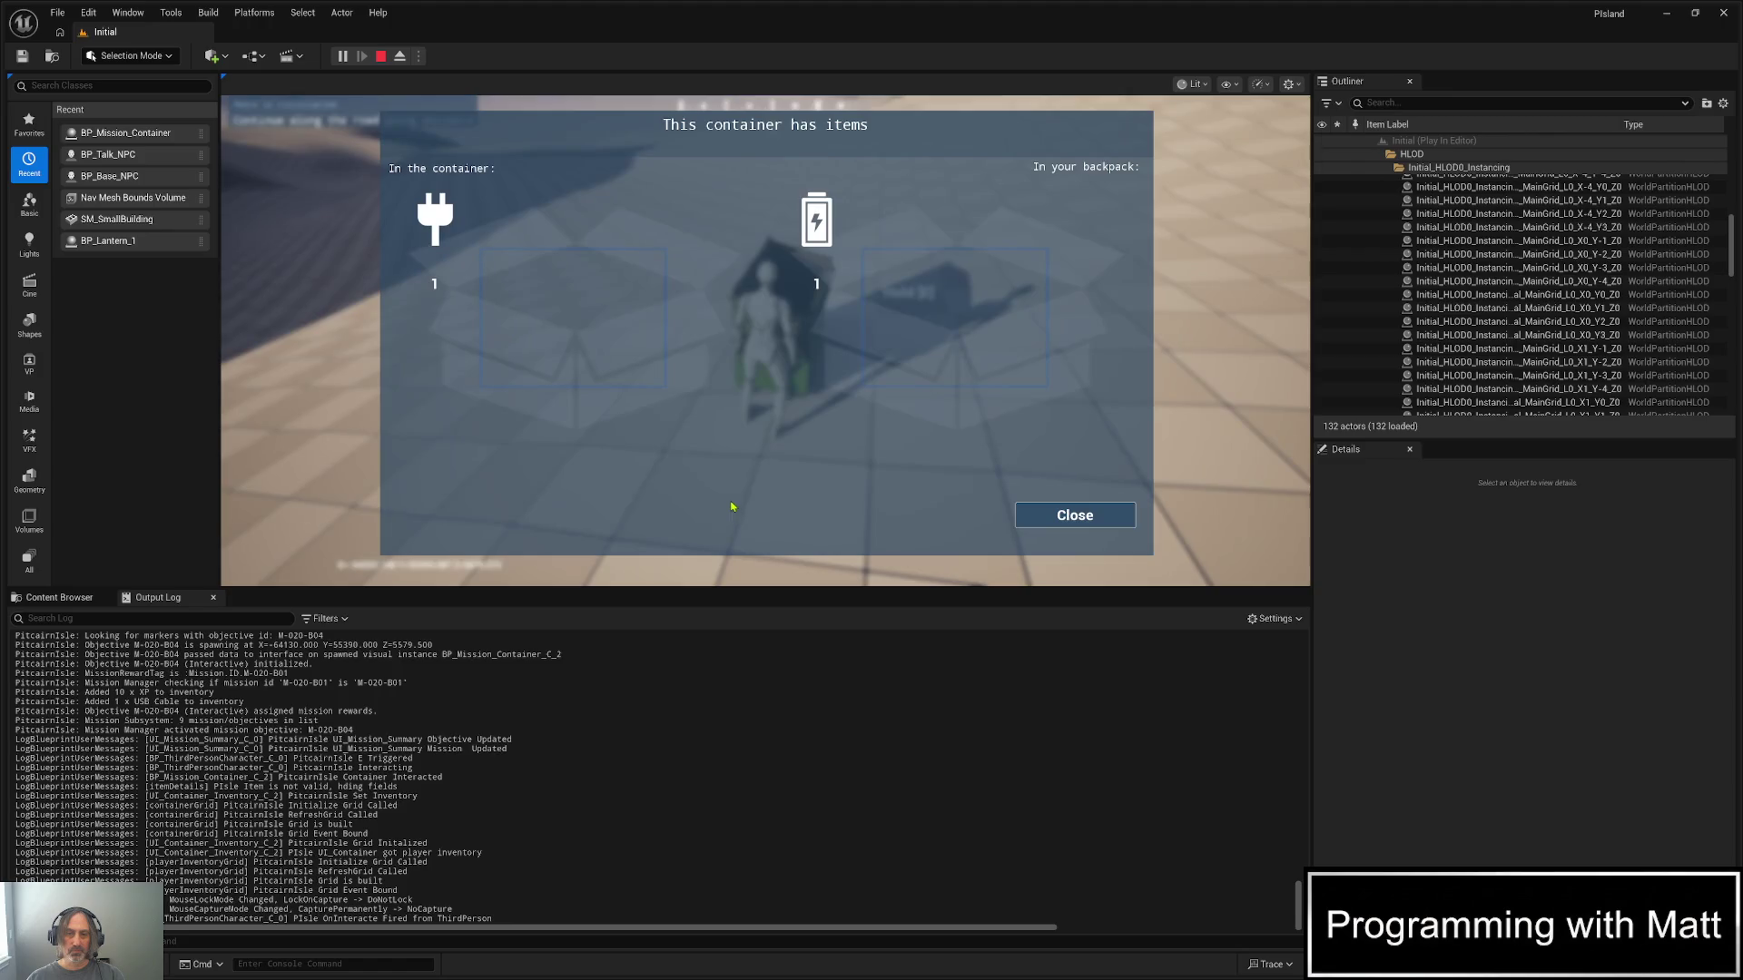
click(473, 232)
click(762, 318)
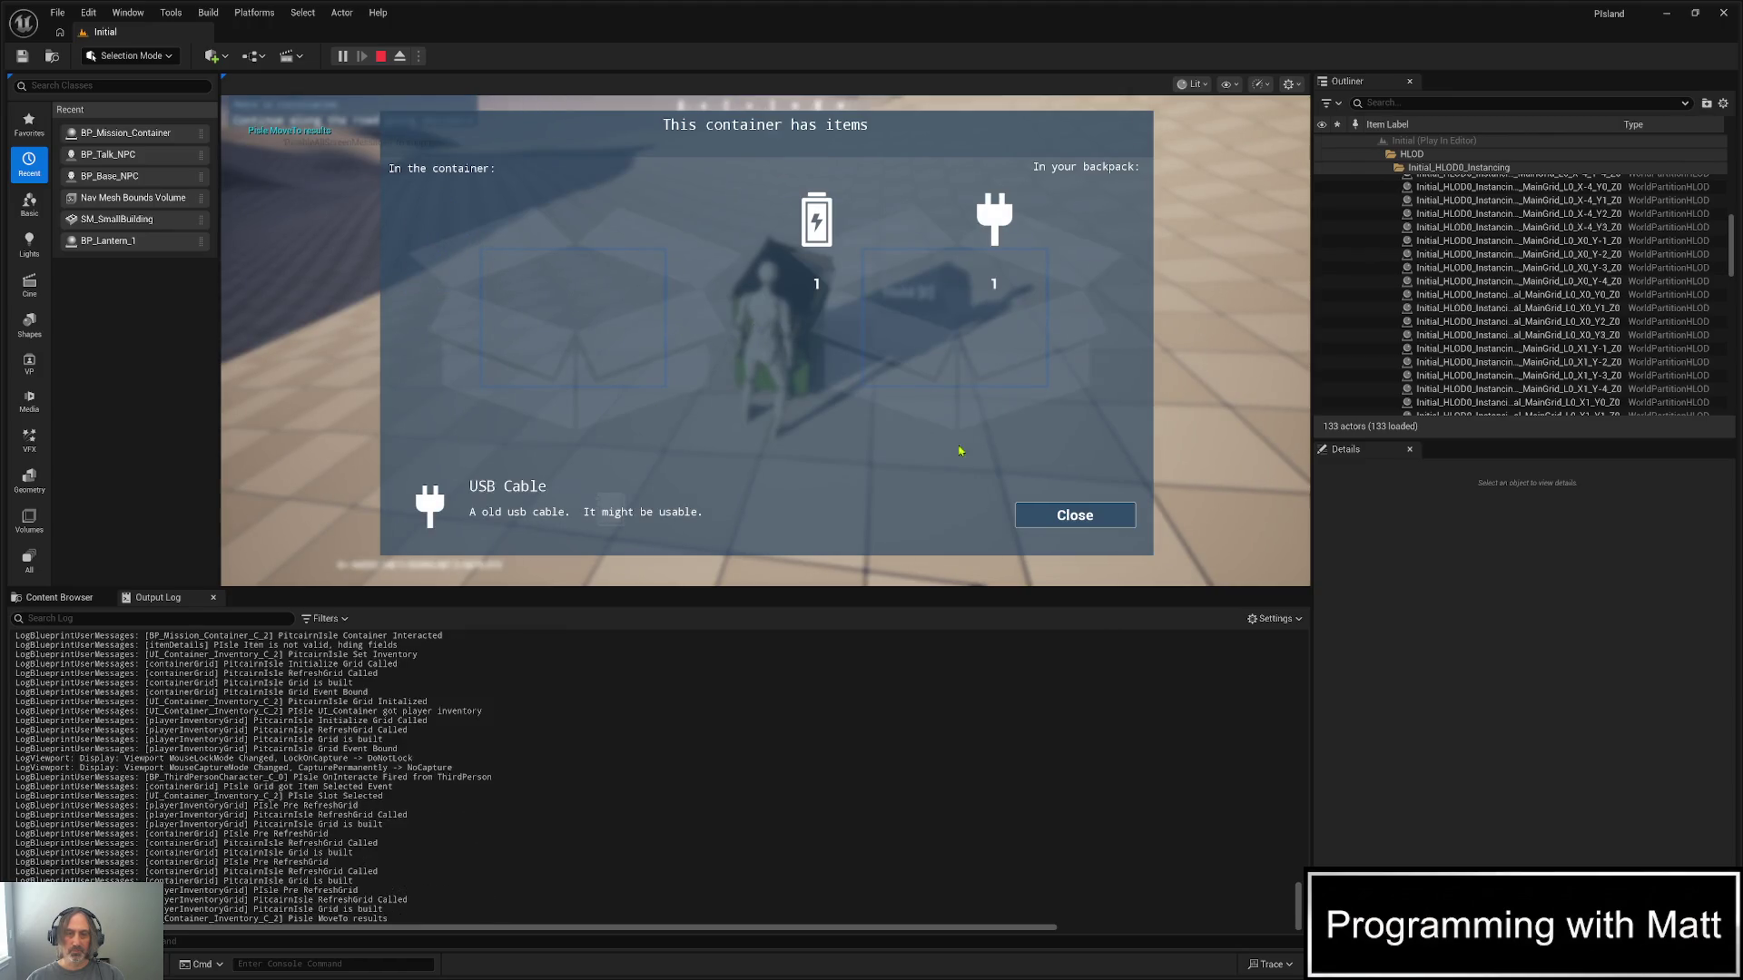
click(1026, 514)
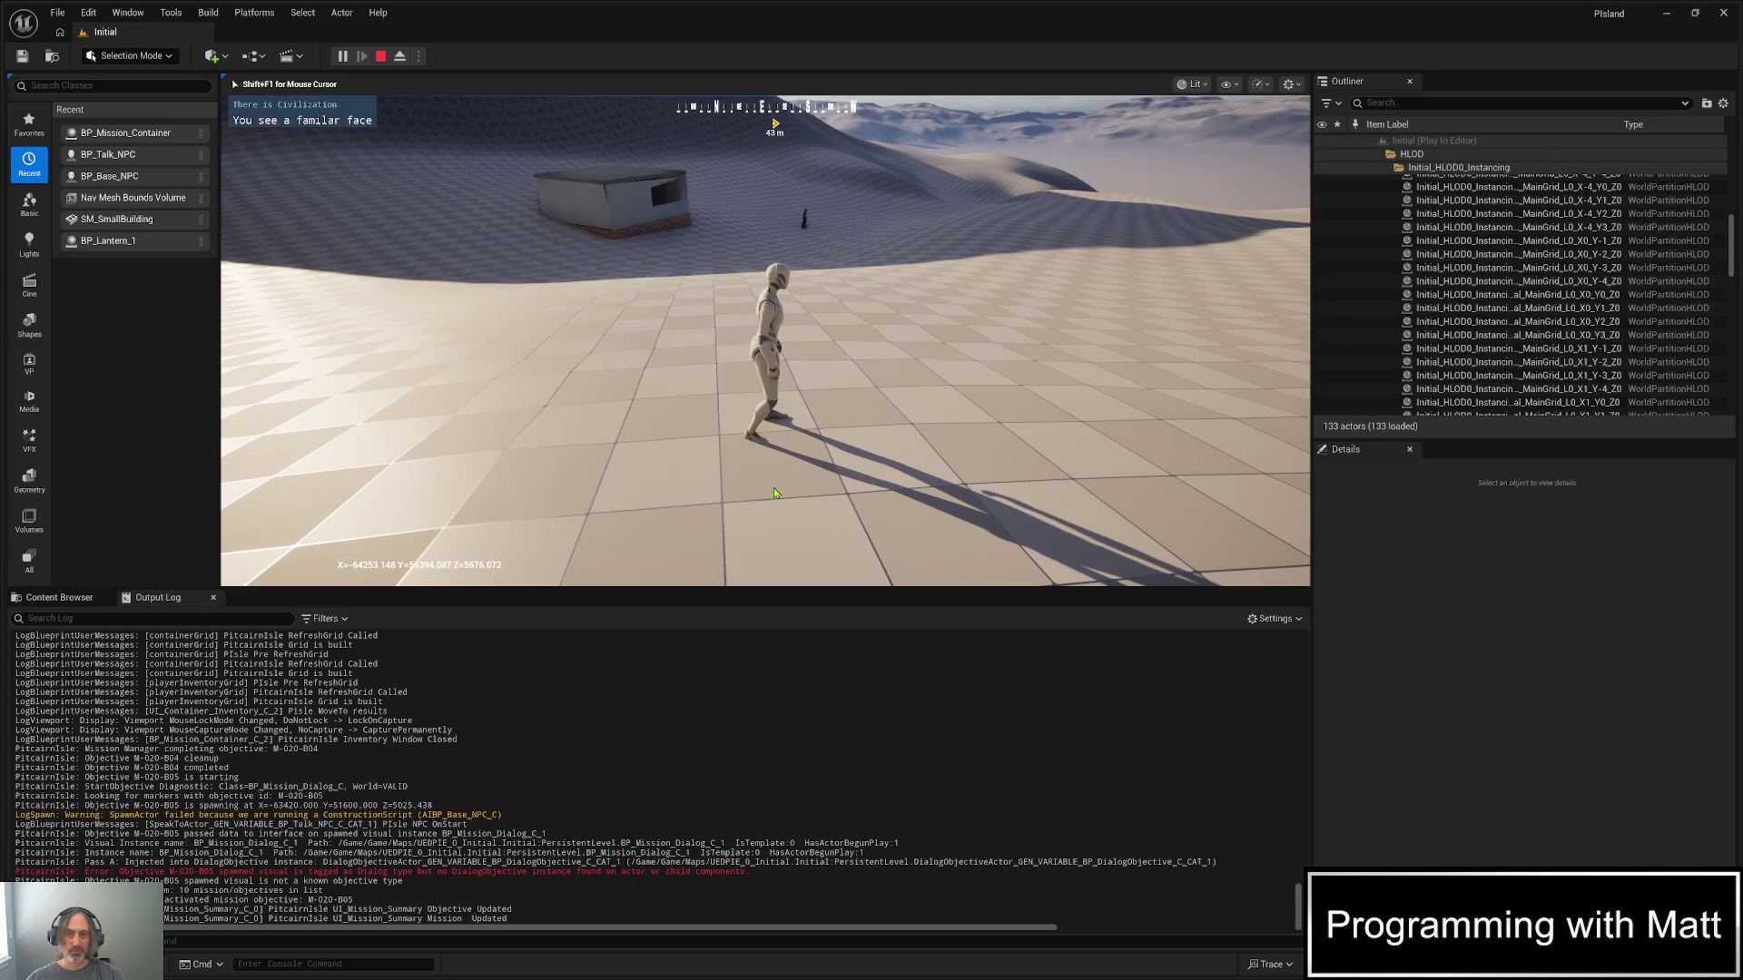
- Talk to the returning NPC, choose reply 1 four times, then close the finished dialogue
key(w)
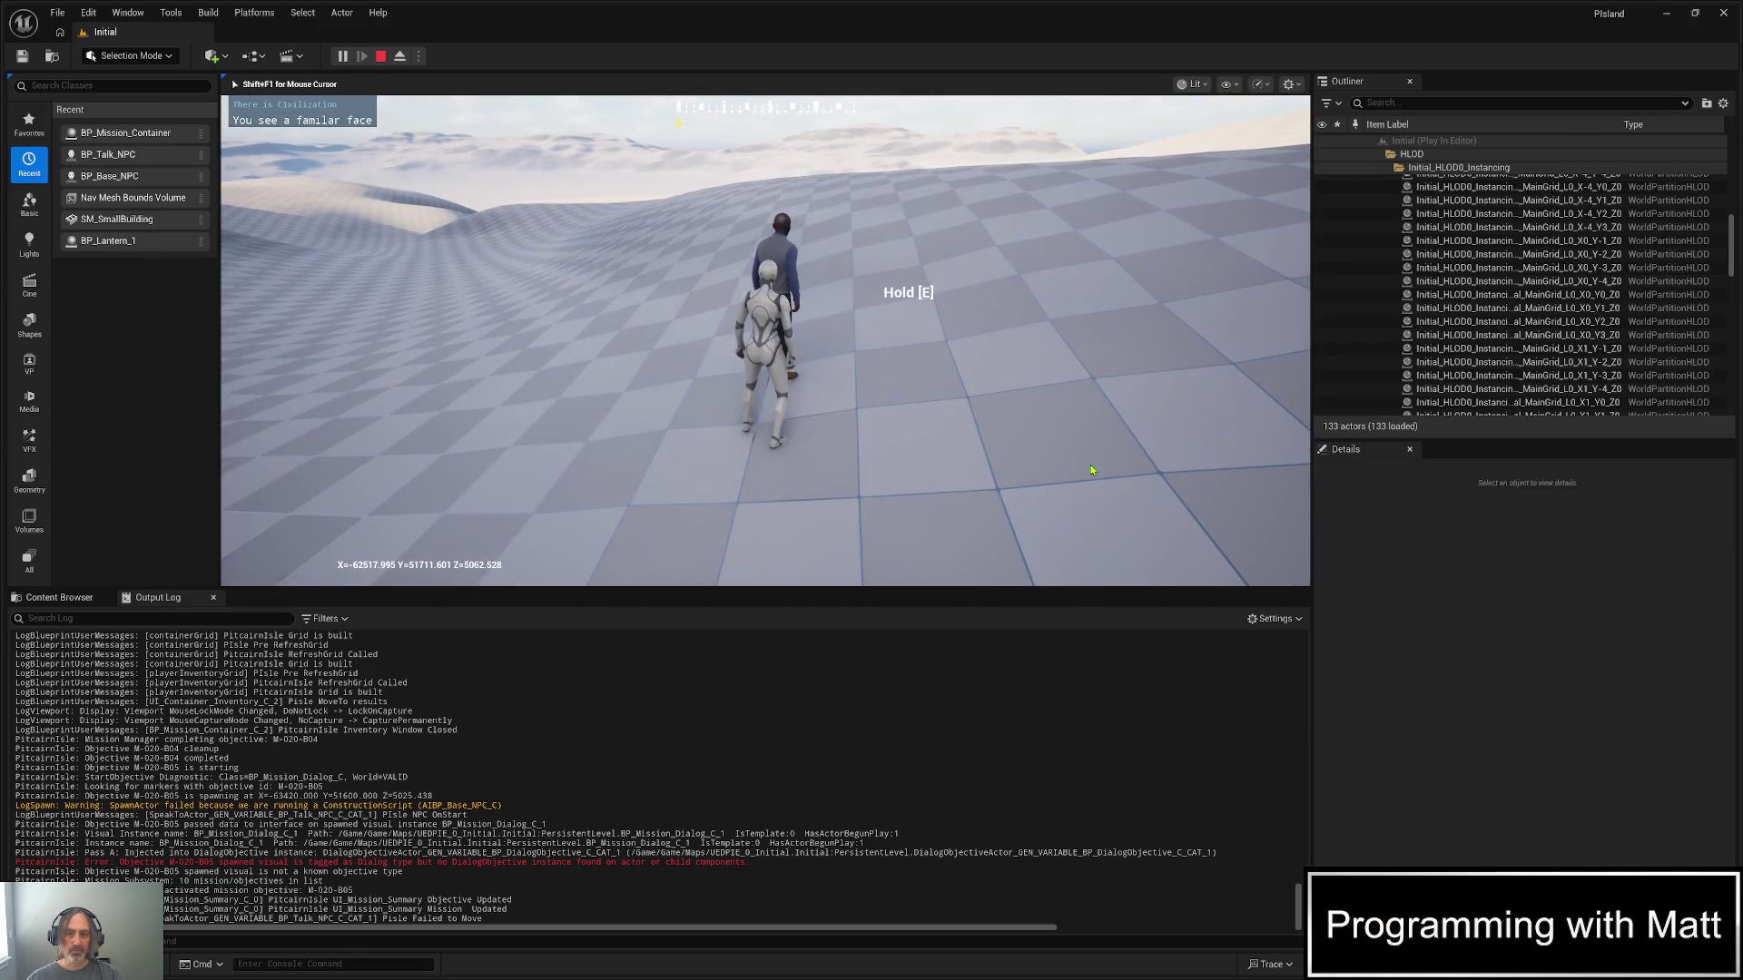
key(e)
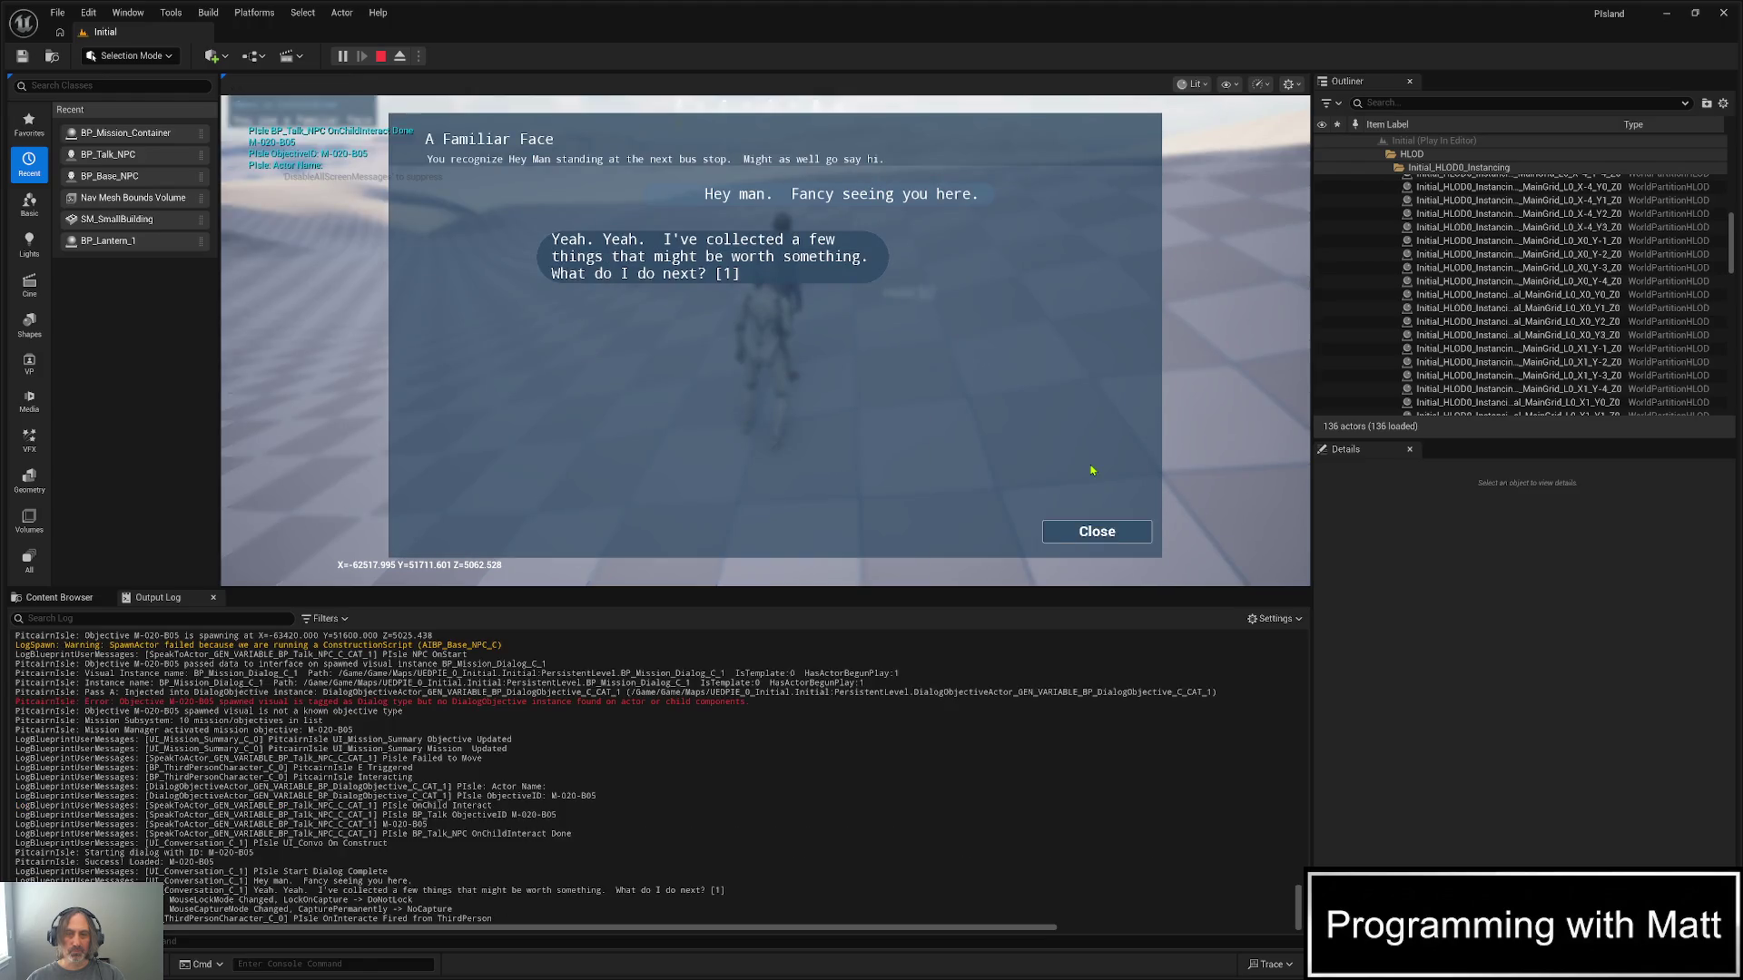
key(1)
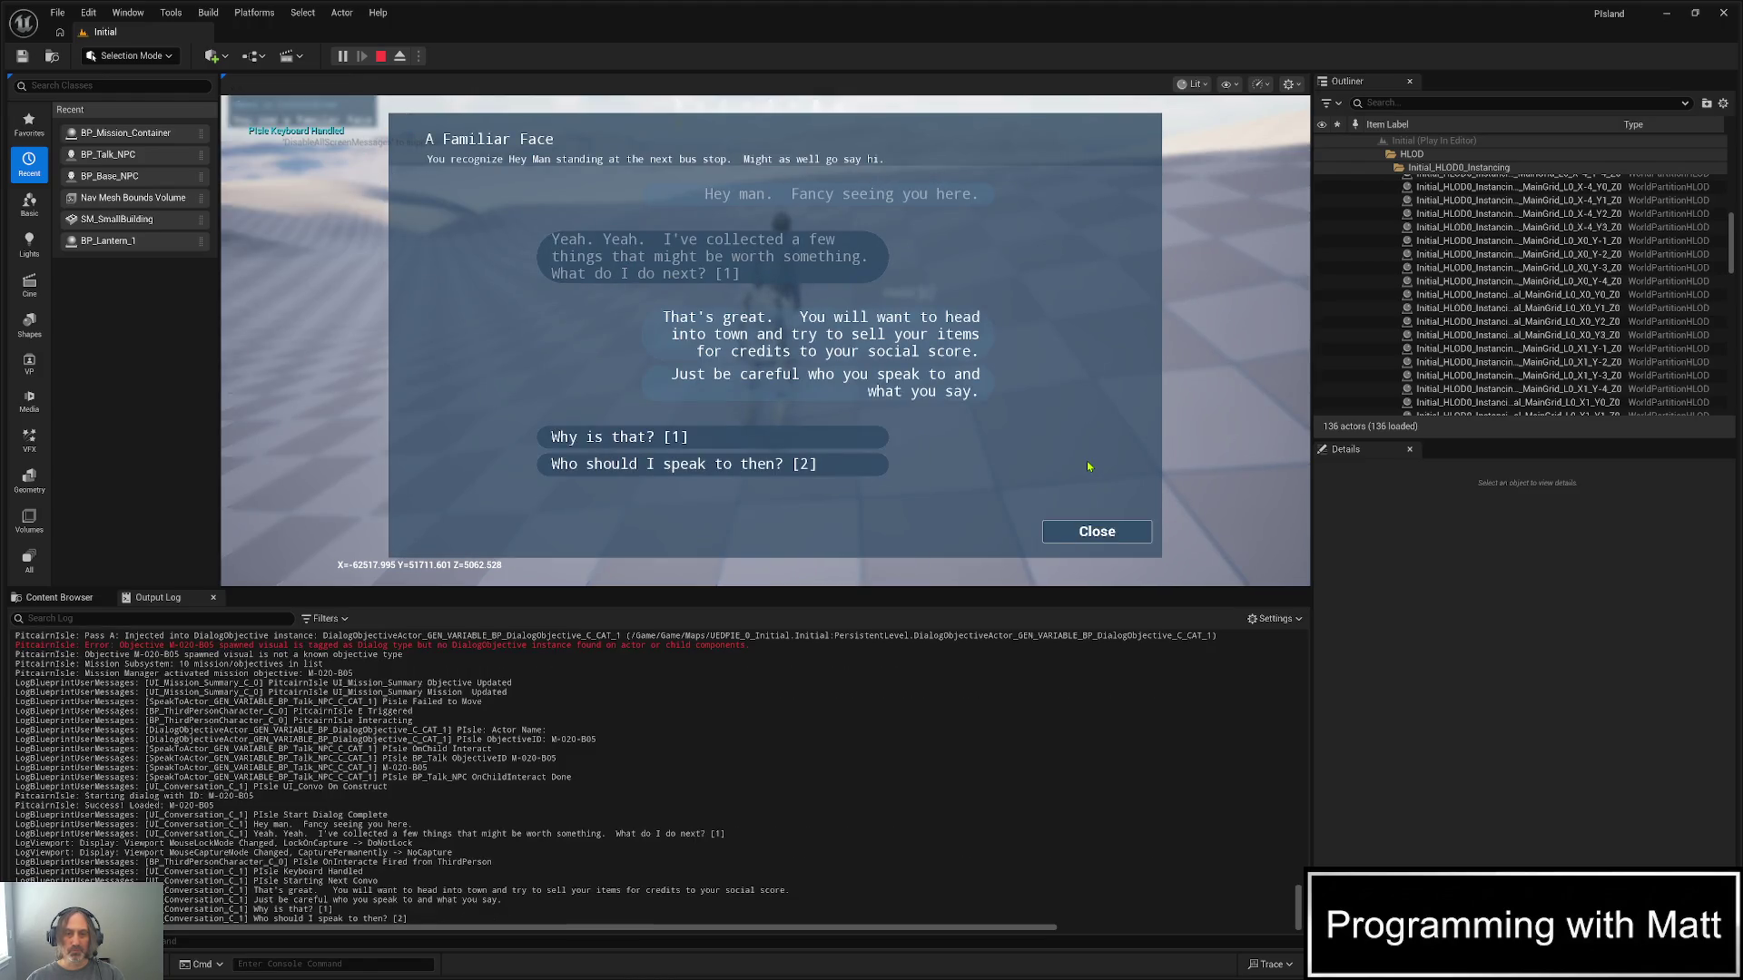
key(1)
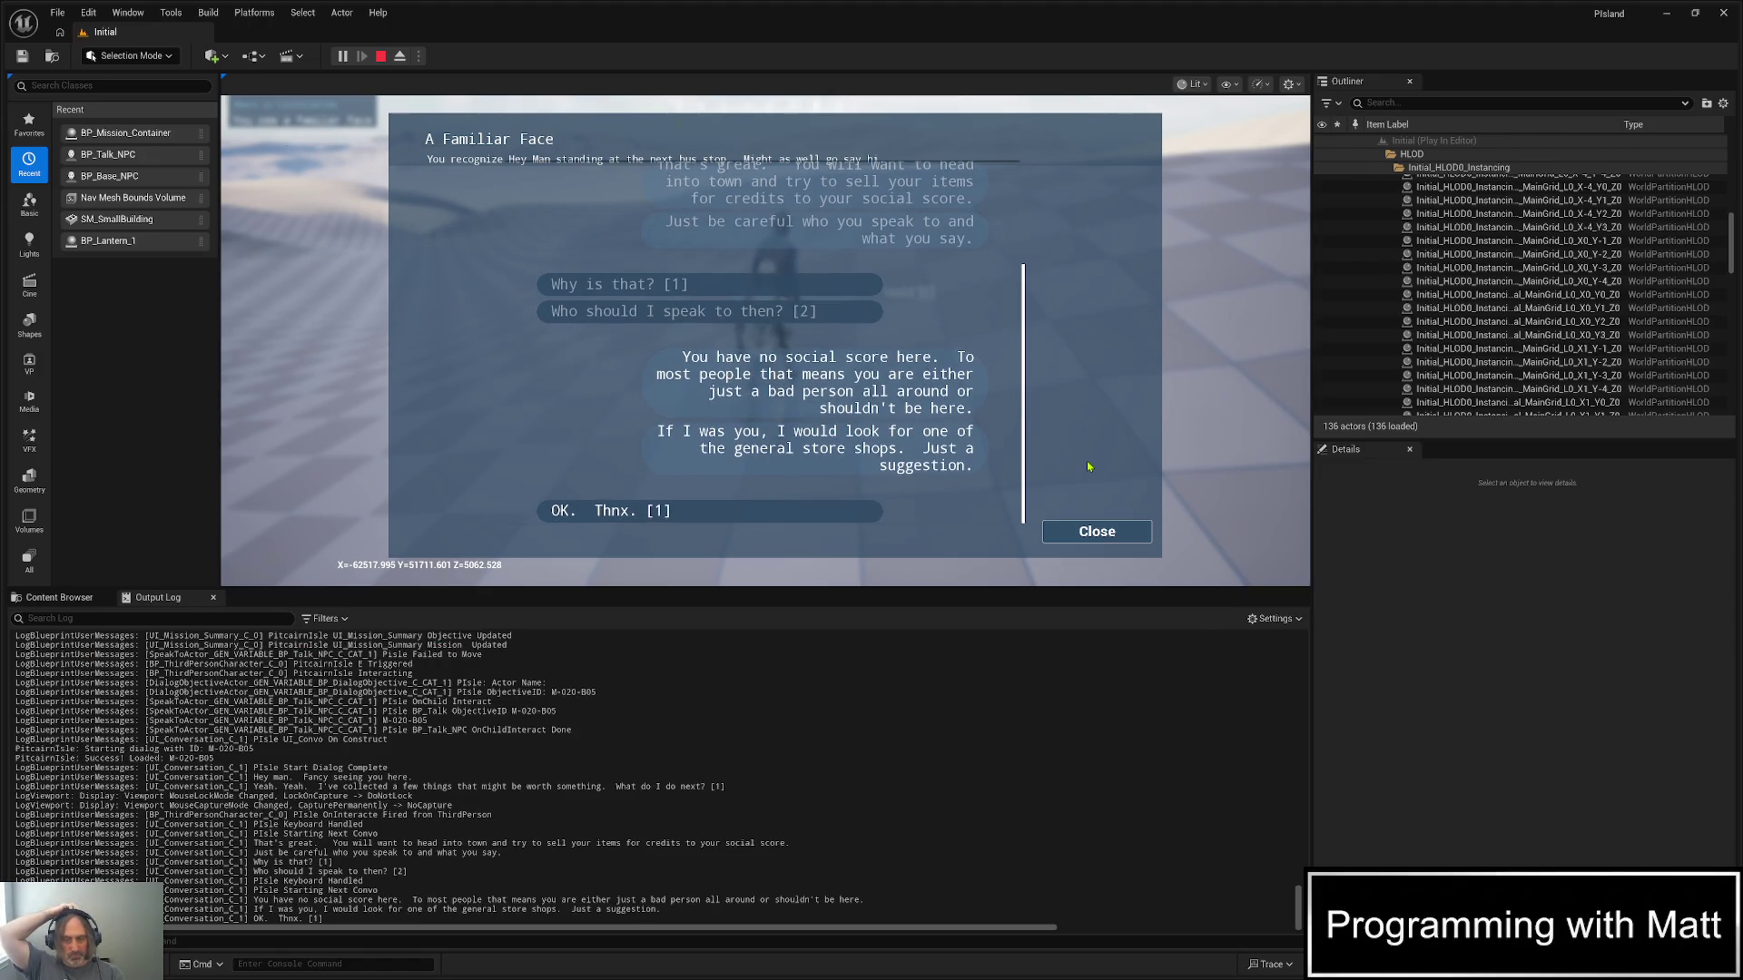
key(1)
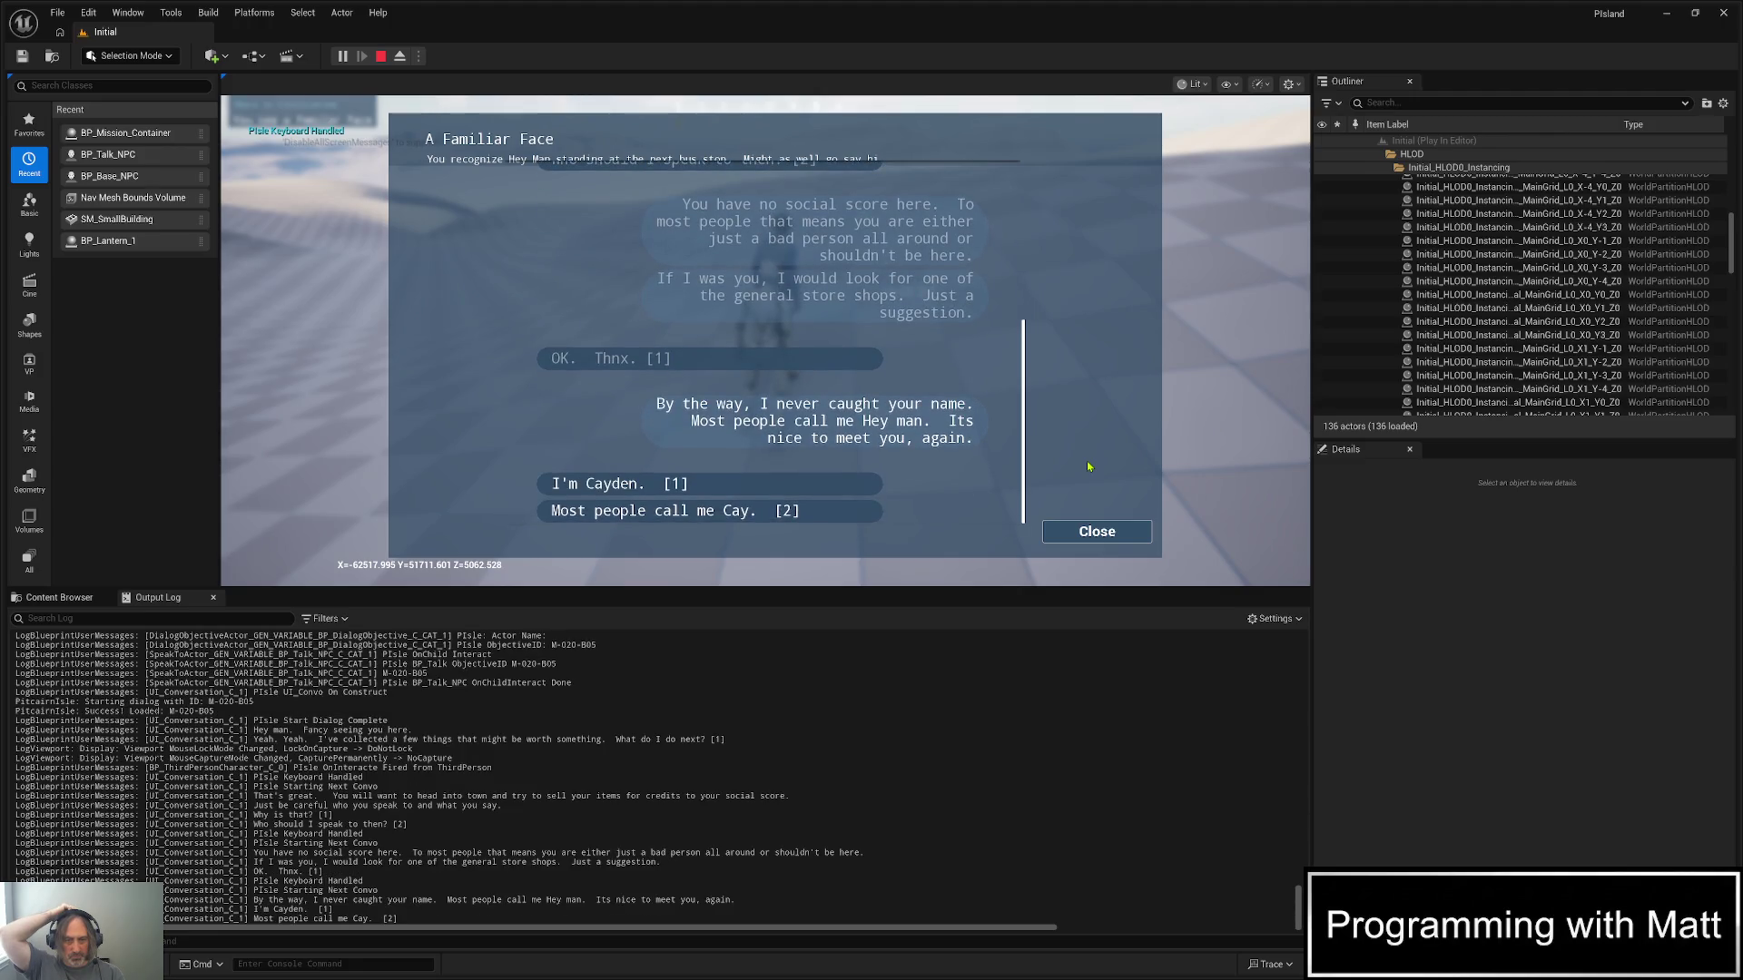
key(1)
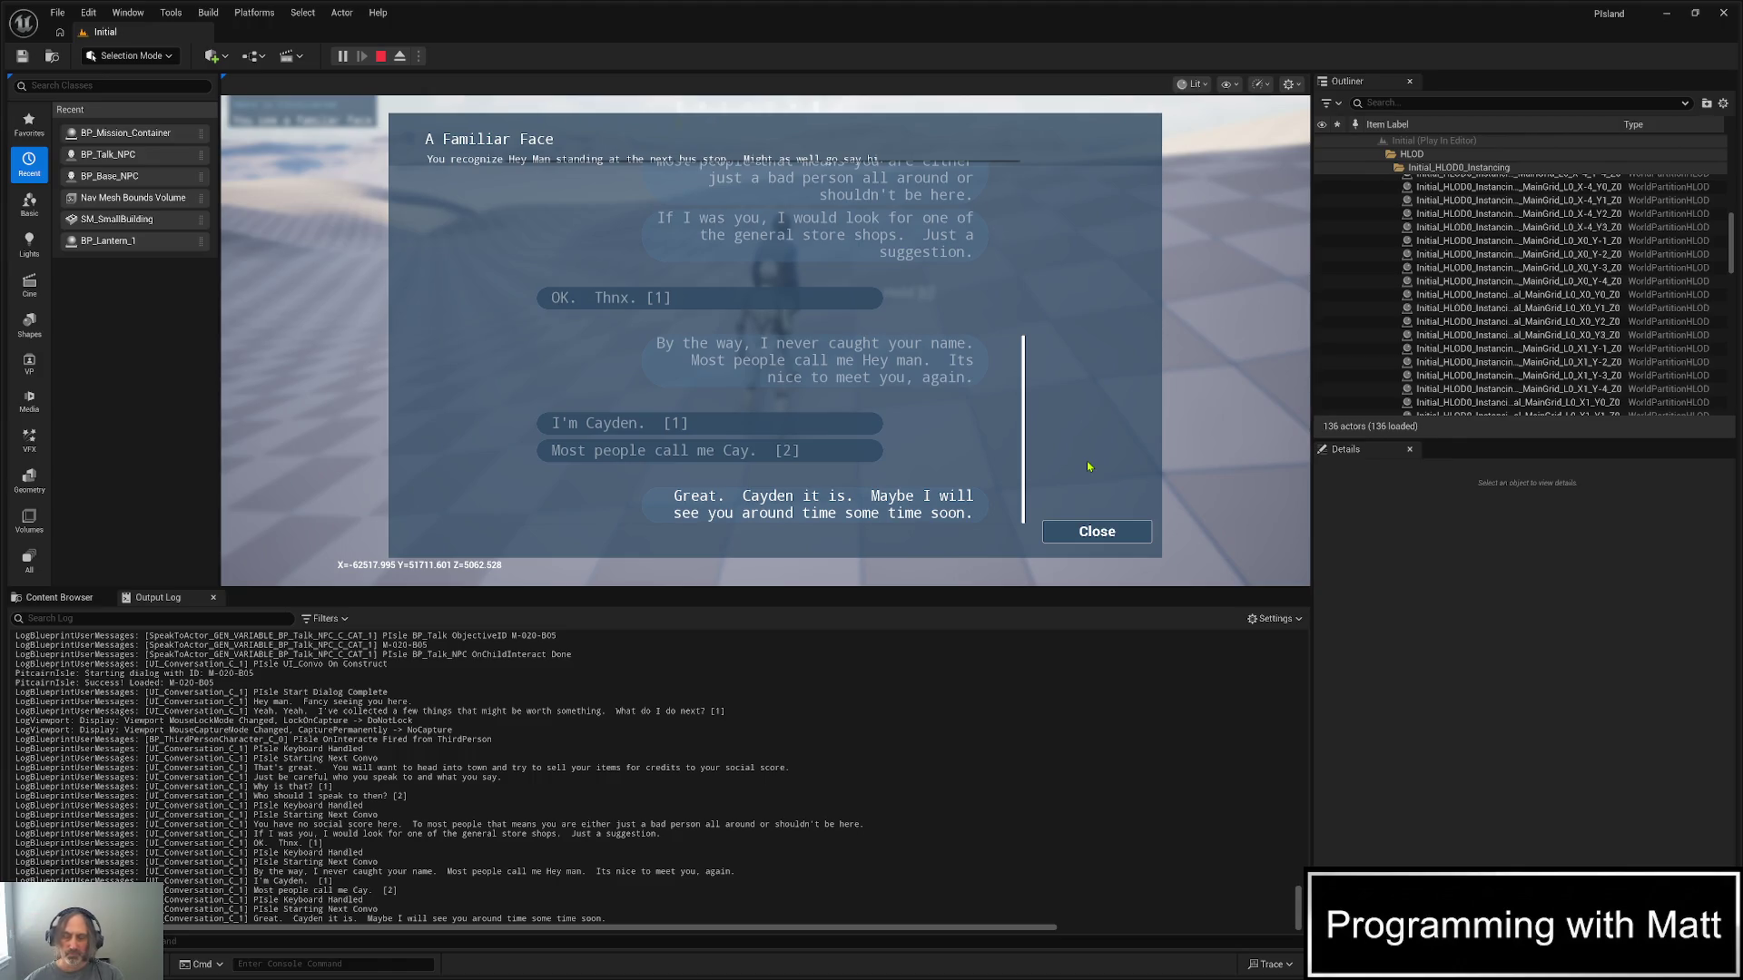
click(1096, 531)
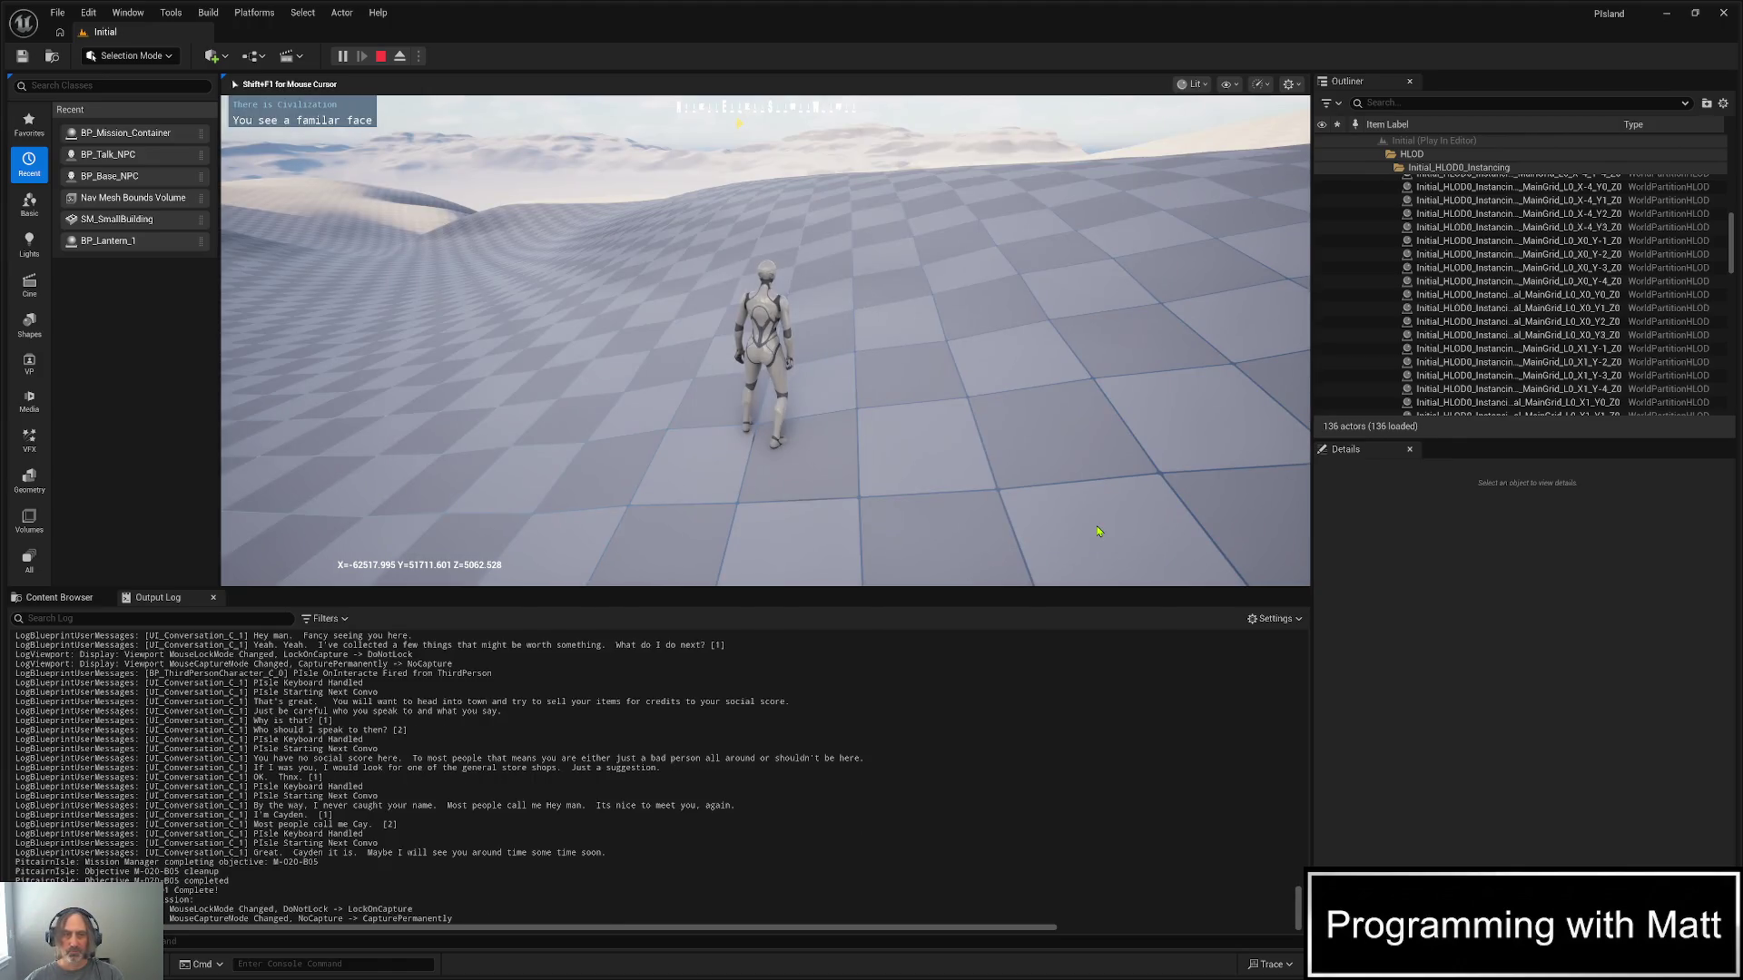
- Stop the Play In Editor session with Esc to return to the Initial map
key(Escape)
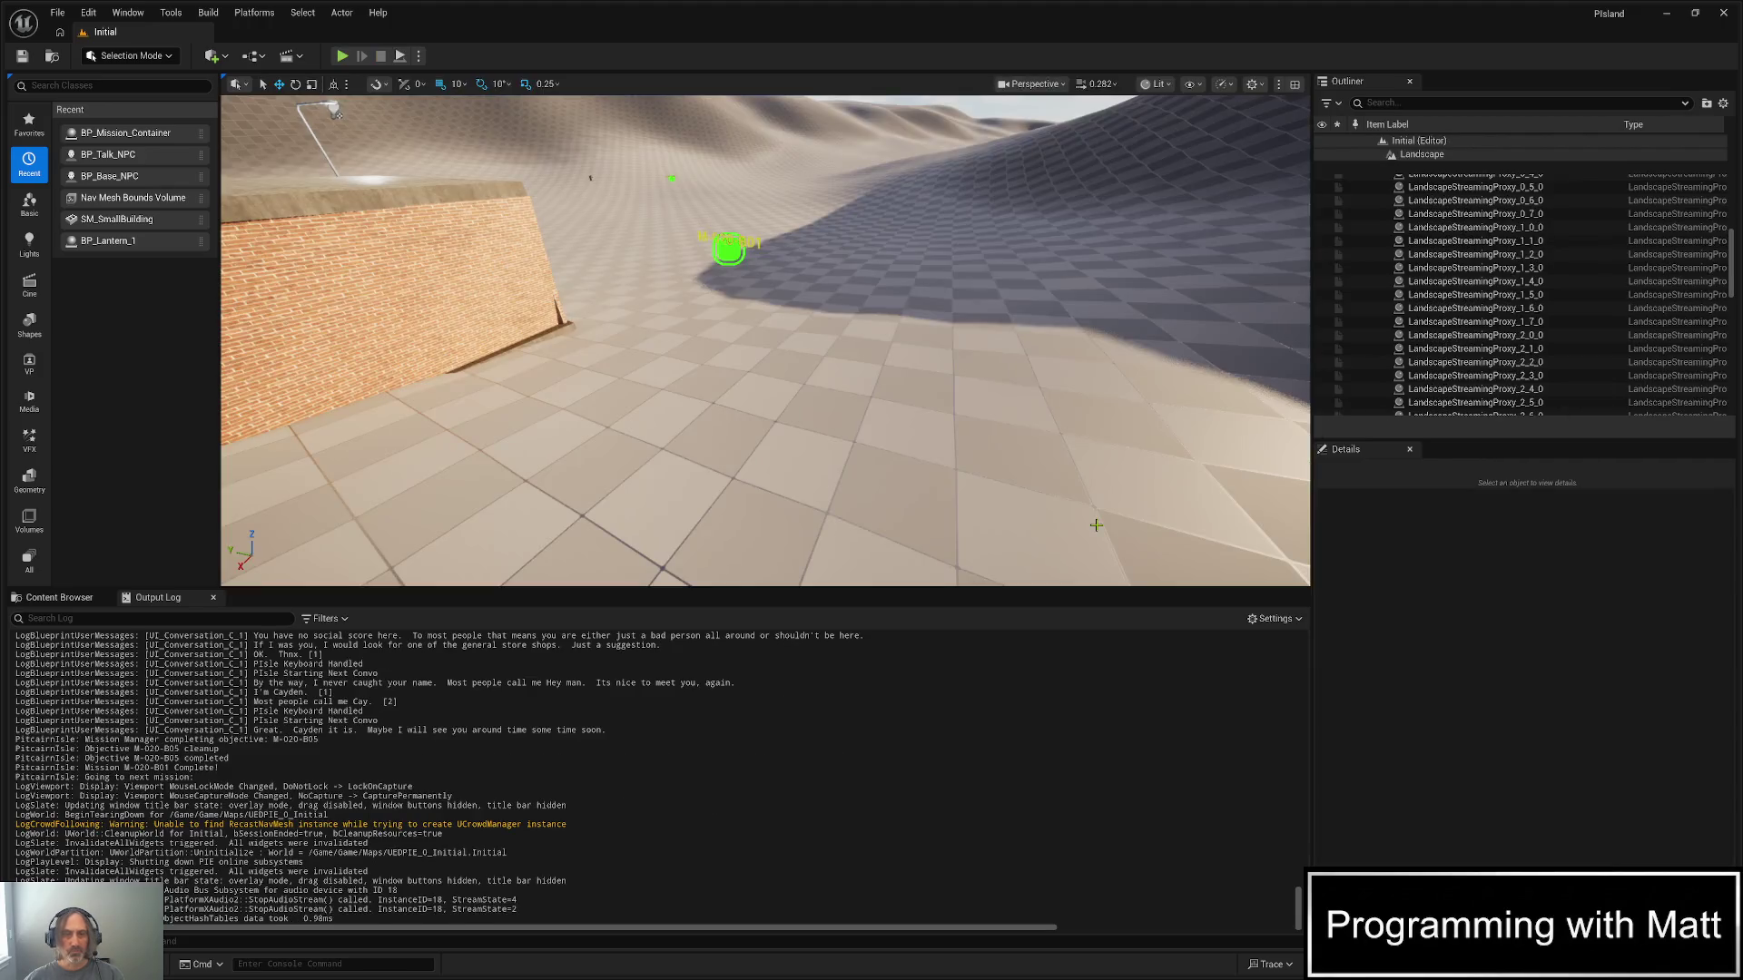